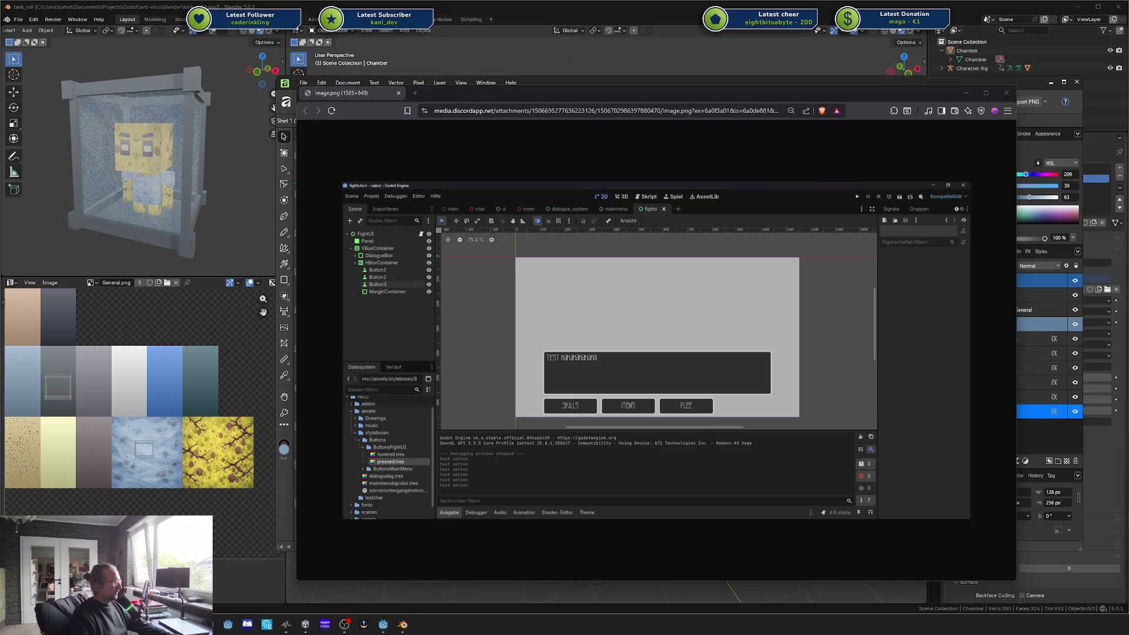
Step: Move the credits image into the same browser and show the 1585×849 Godot screenshot maximized
mouse_move(668, 144)
left_mouse_down()
mouse_move(508, 108)
mouse_move(528, 72)
left_mouse_up()
left_click(341, 93)
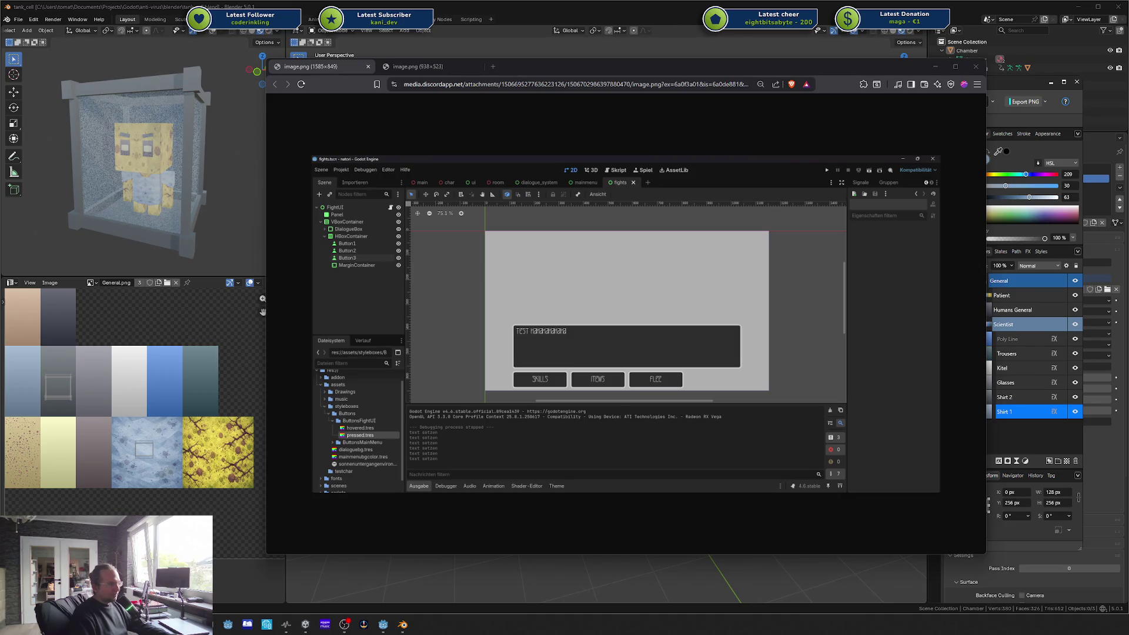
double_click(545, 61)
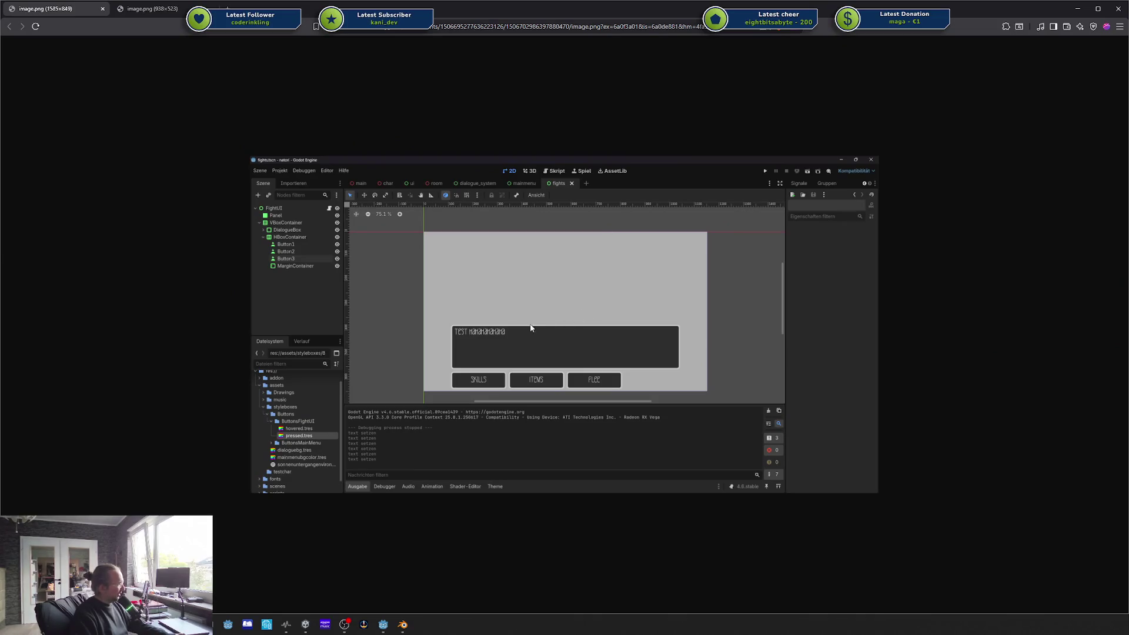
Step: Zoom into the Godot screenshot and place the latest.png Froggit battle window on the right
scroll(488, 347, "up", 3, "ctrl")
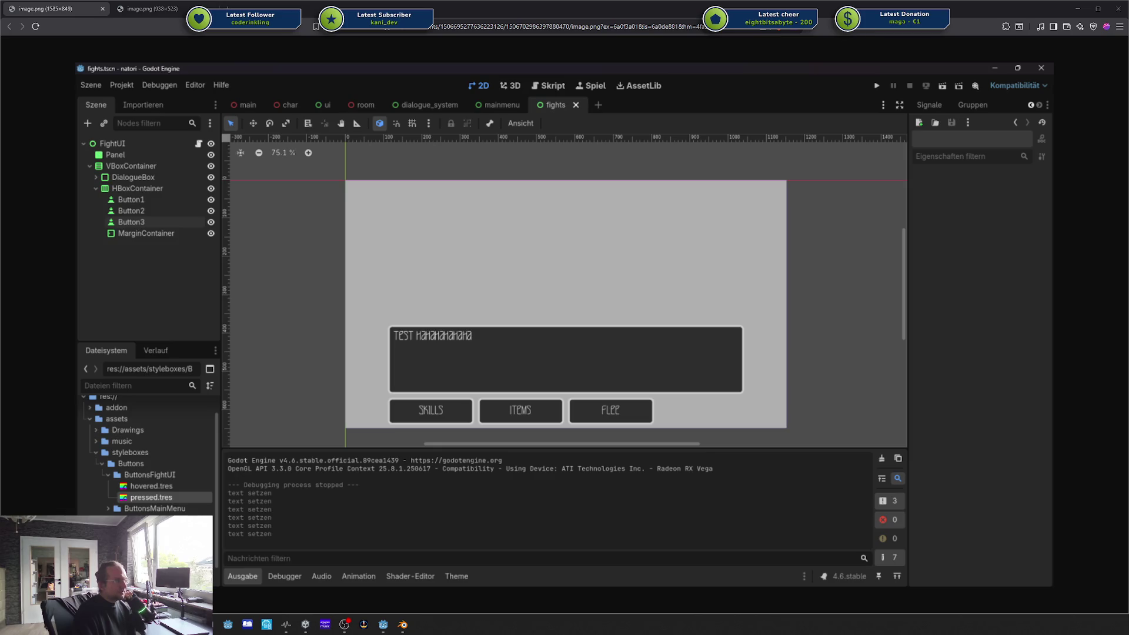
mouse_move(673, 157)
left_mouse_down()
mouse_move(492, 103)
mouse_move(744, 93)
mouse_move(770, 86)
mouse_move(643, 72)
mouse_move(764, 75)
mouse_move(479, 84)
left_mouse_up()
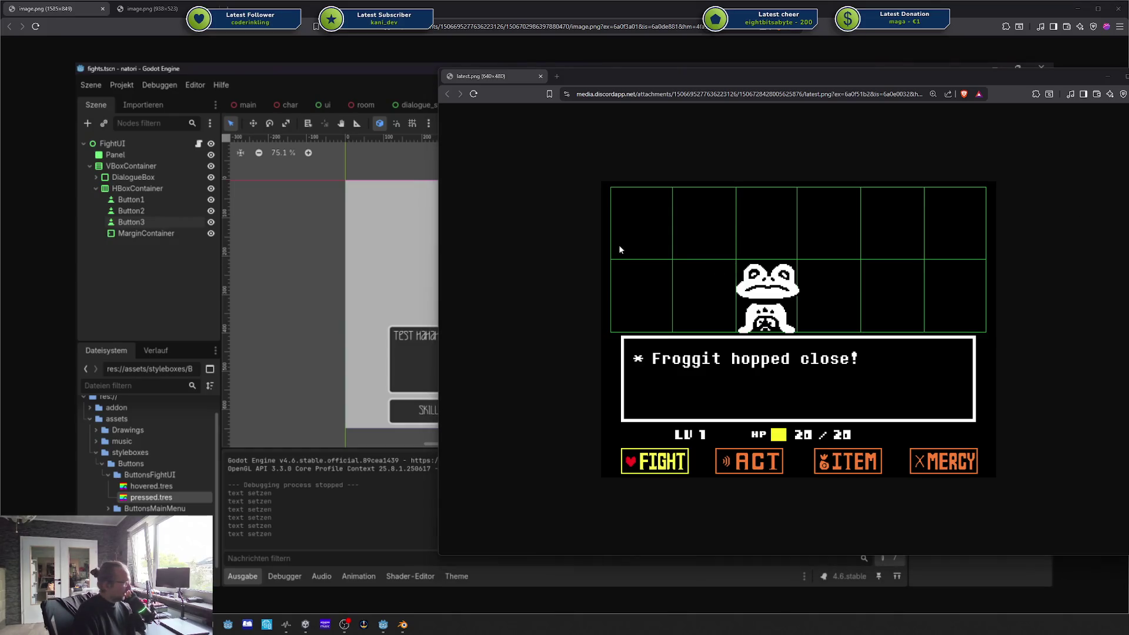
Step: Send the Froggit battle window behind so only the Godot screenshot shows full-screen
left_click(355, 234)
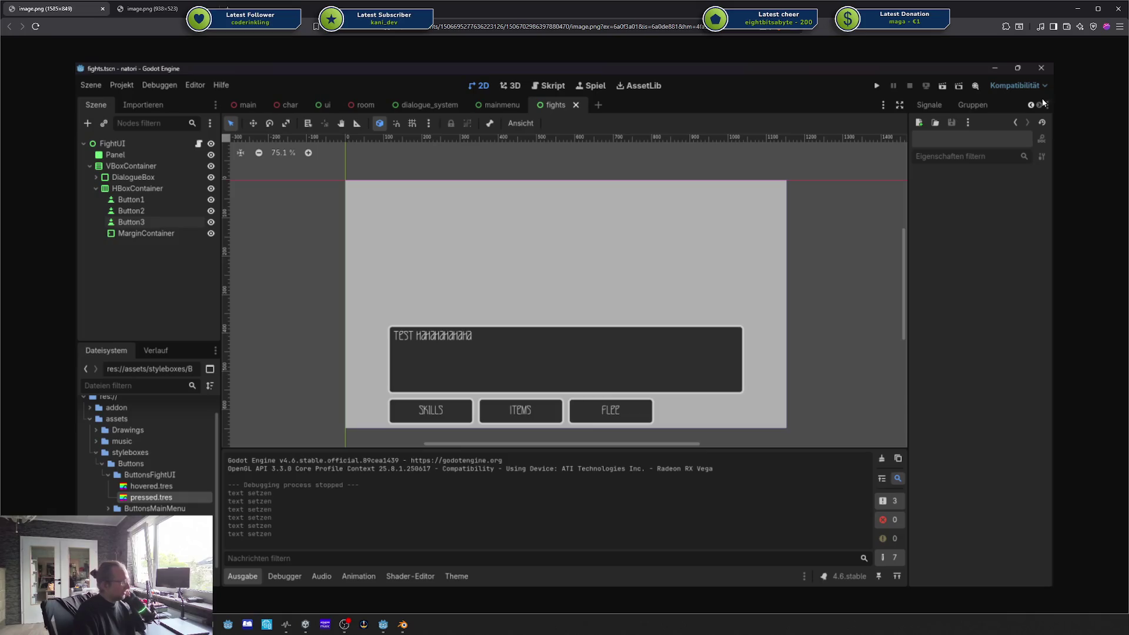
key("alt+Tab")
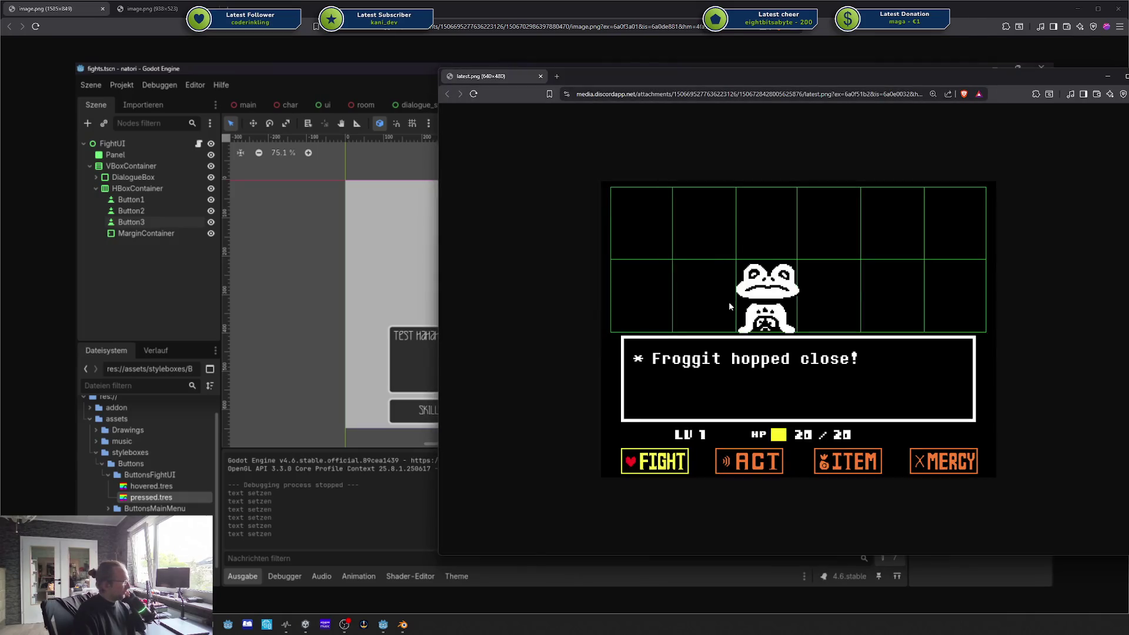
left_click(369, 362)
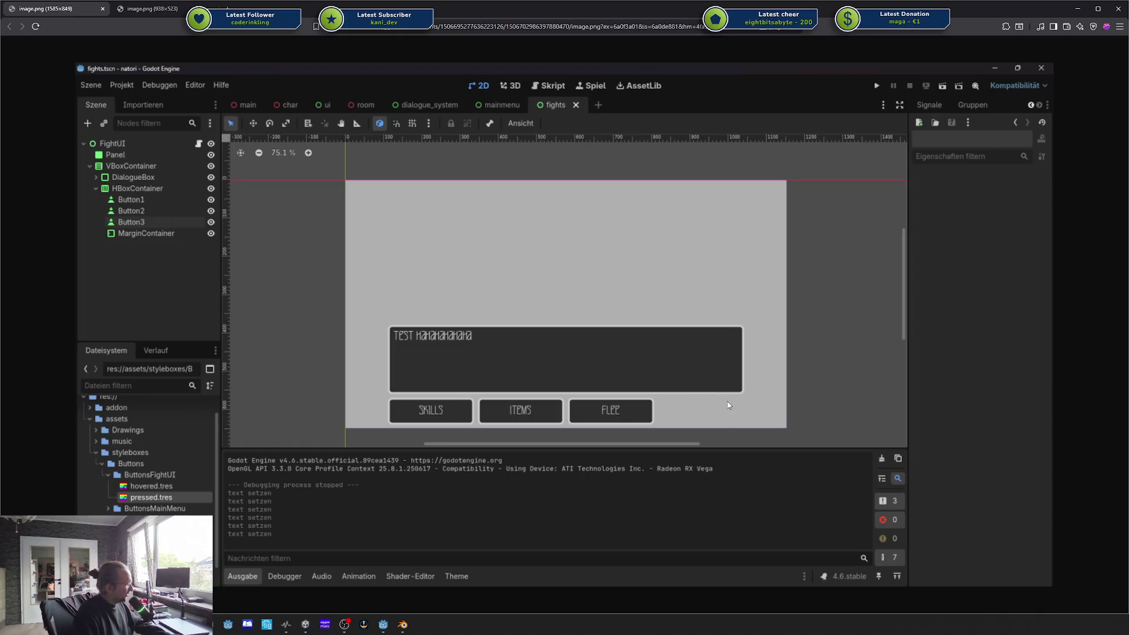
key("alt+Tab")
key("Escape")
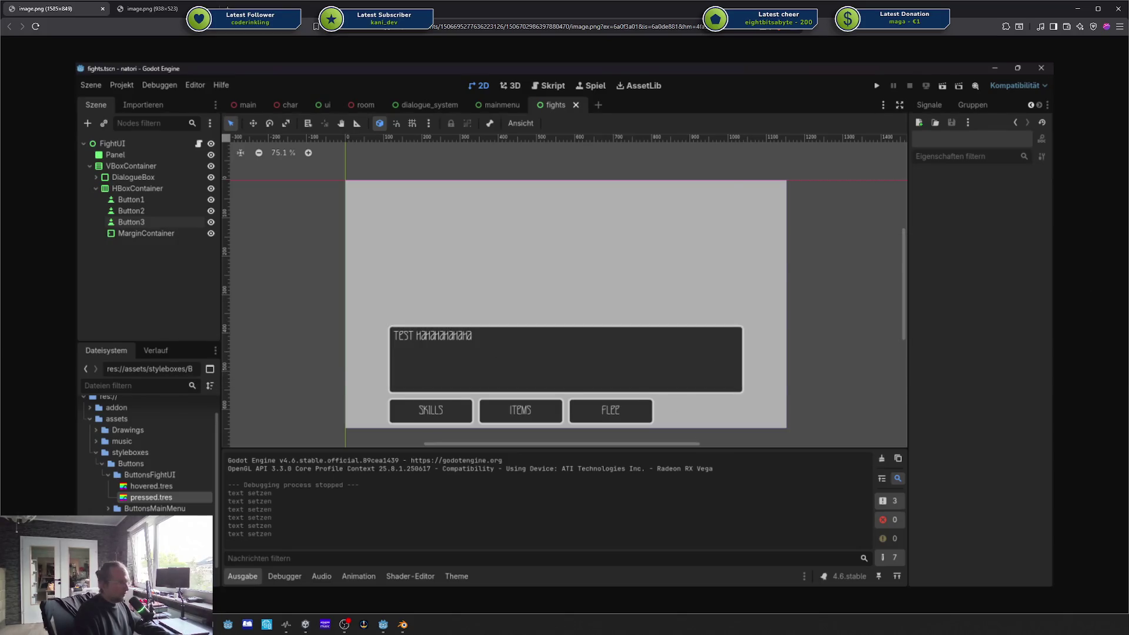
key("alt+Tab")
key("Escape")
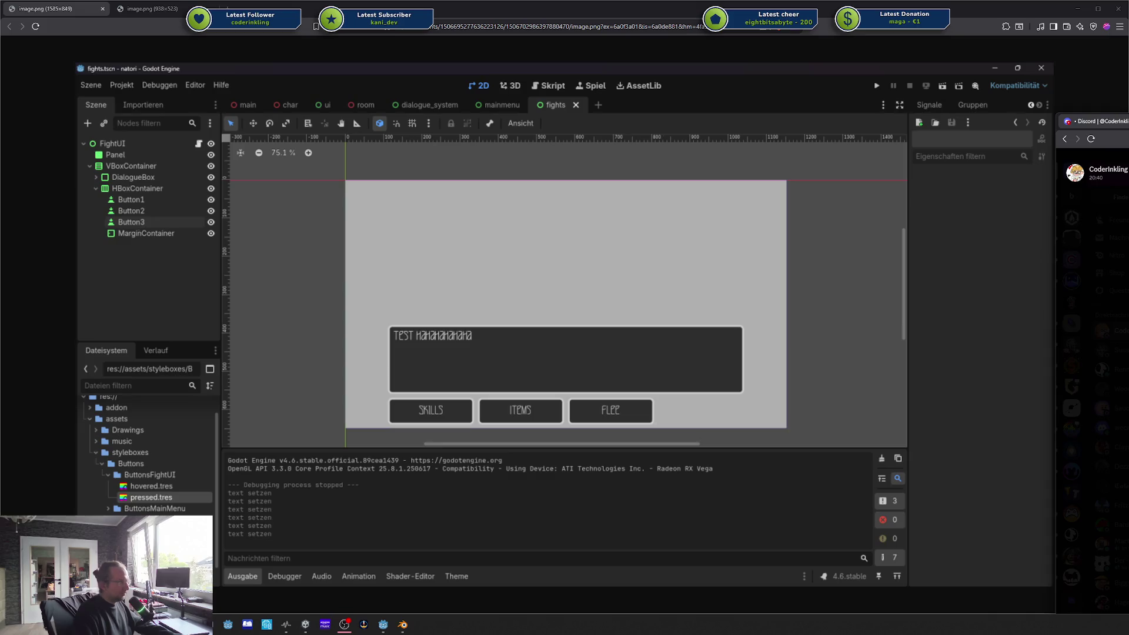
key("alt+Tab")
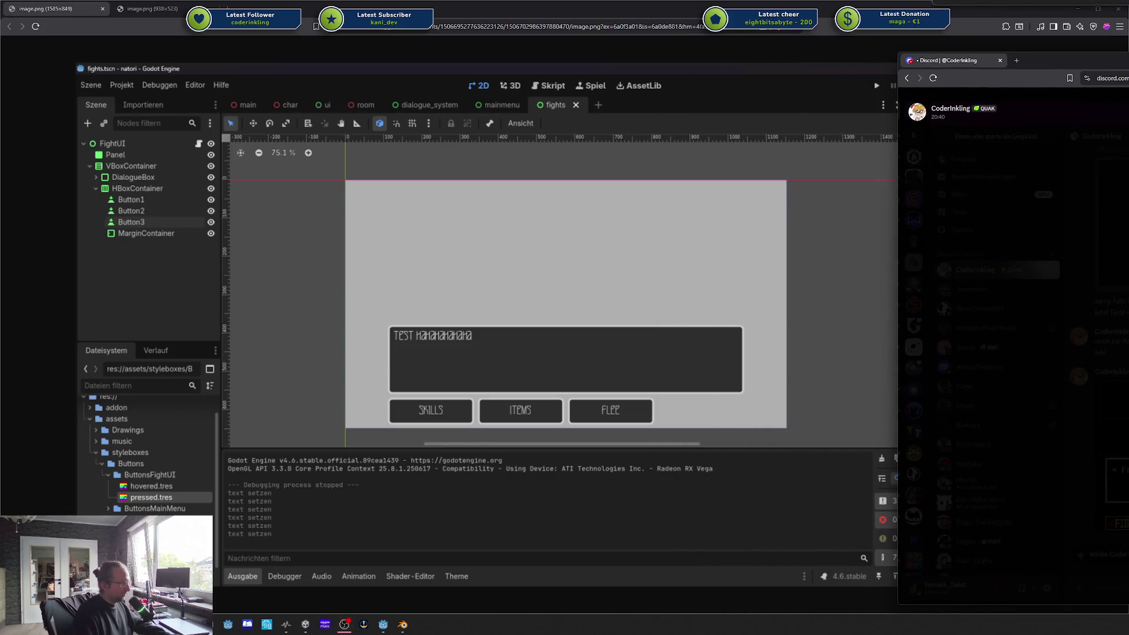
mouse_move(1046, 61)
left_mouse_down()
mouse_move(930, 95)
mouse_move(526, 89)
left_mouse_up()
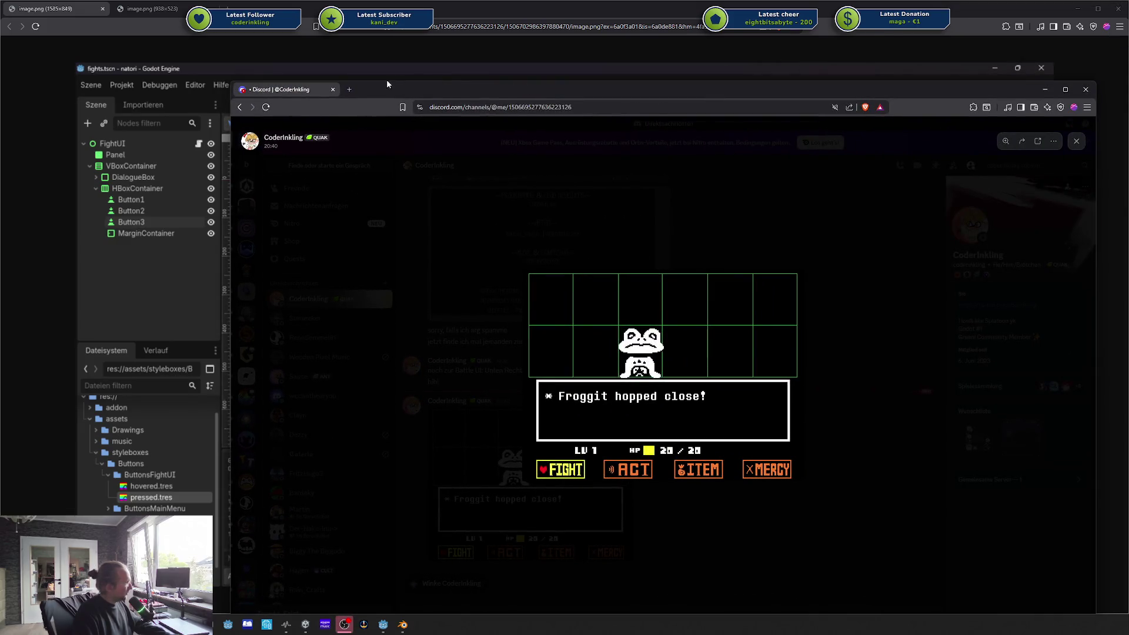
middle_click(292, 91)
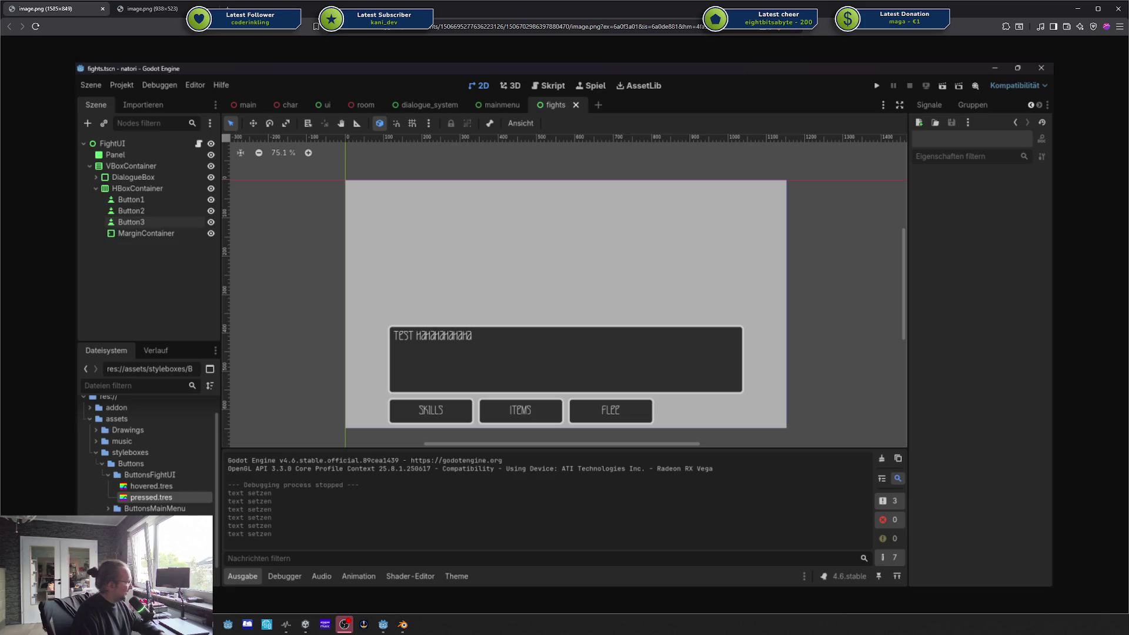
Step: Bring Affinity Designer up maximized and open Game Hud.afdesign from Open Recent
key("alt+Tab")
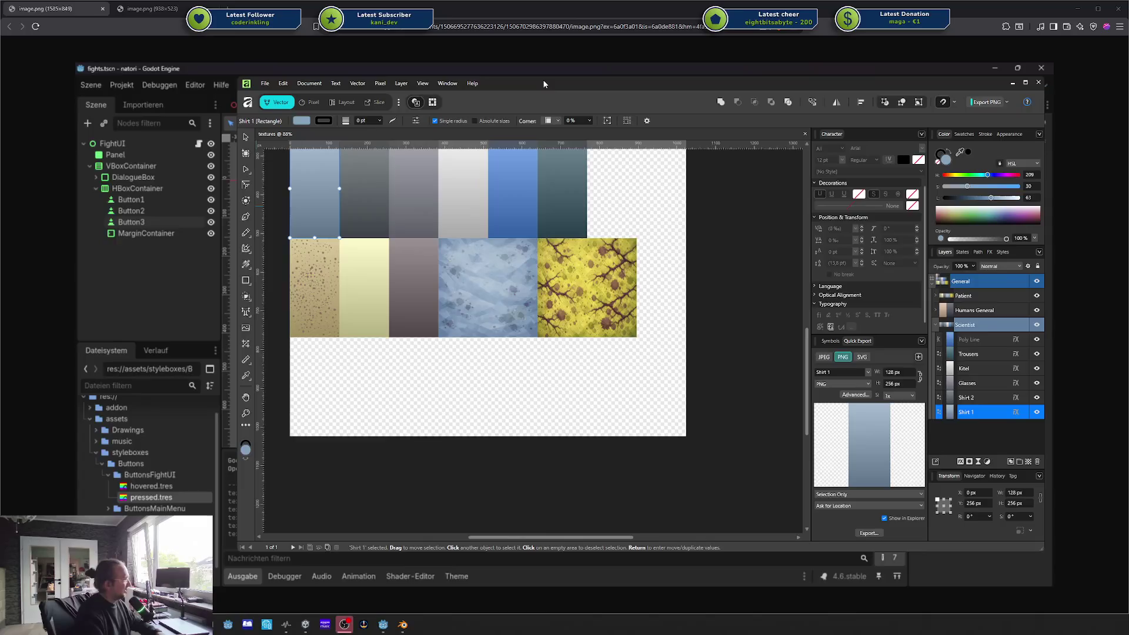
double_click(542, 81)
left_click(27, 7)
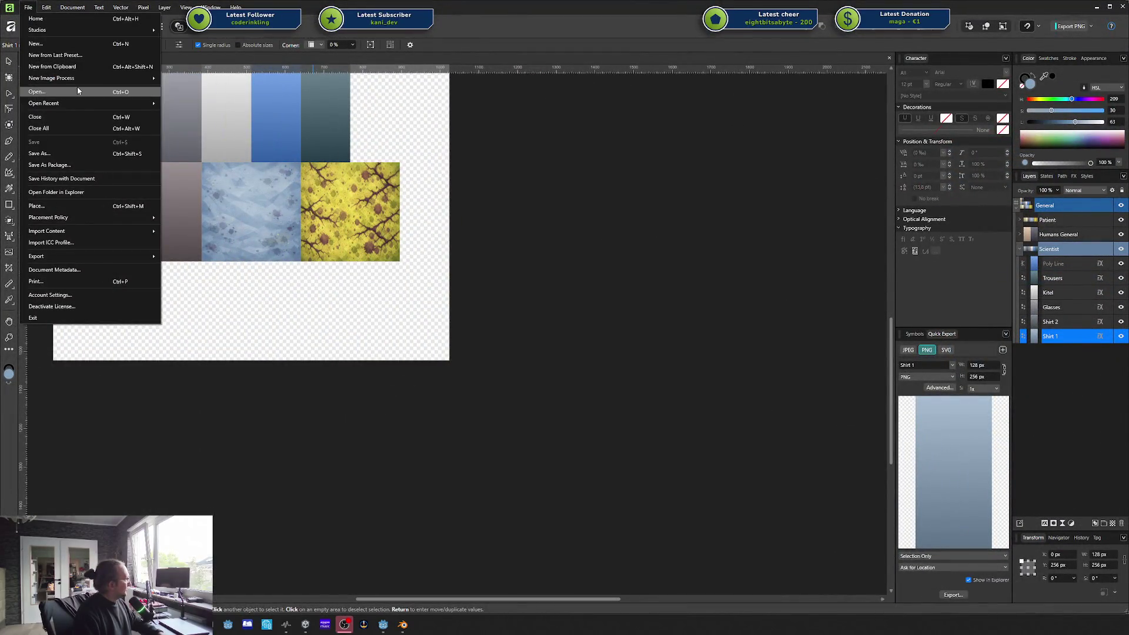
mouse_move(84, 102)
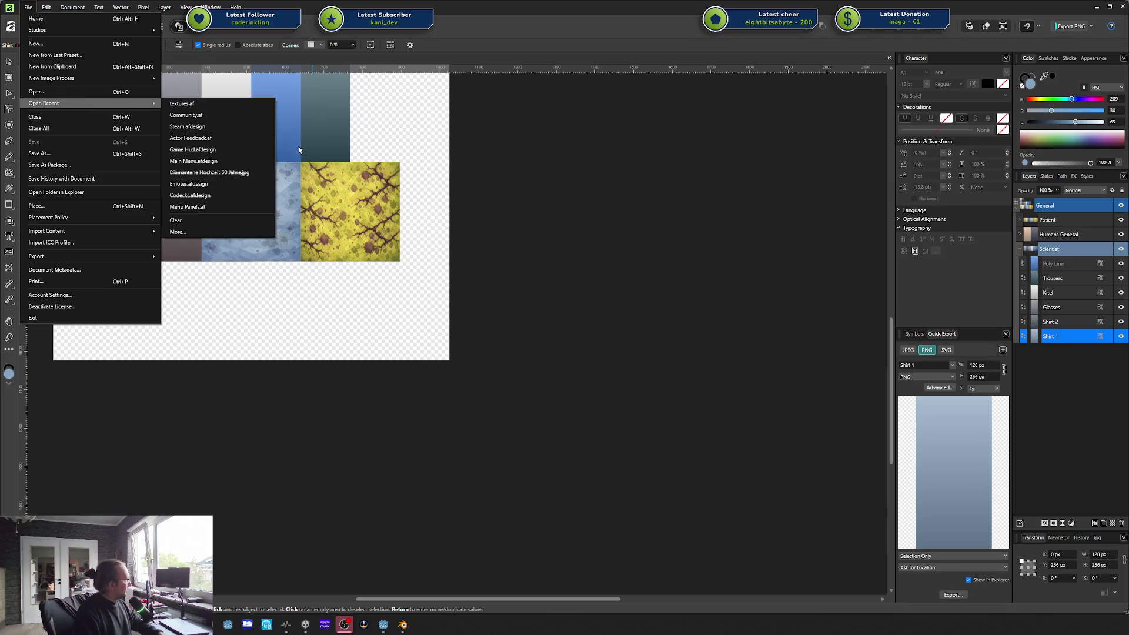
left_click(226, 151)
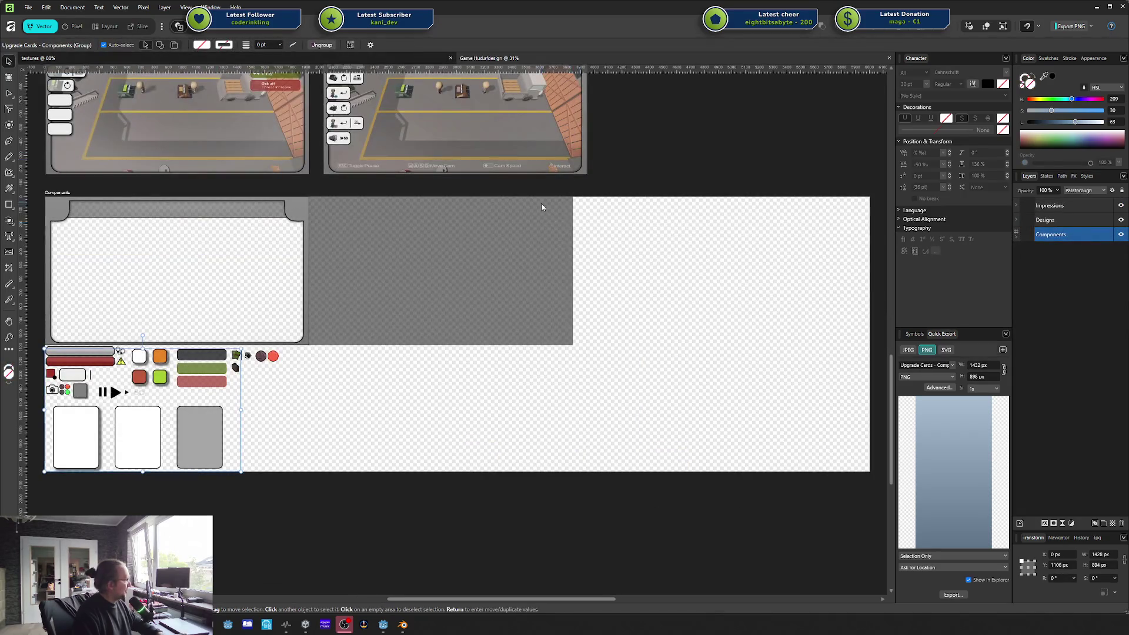
Step: Look across the Game Hud artboards, close the document, and reopen Game Hud.afdesign
scroll(542, 206, "down", 6)
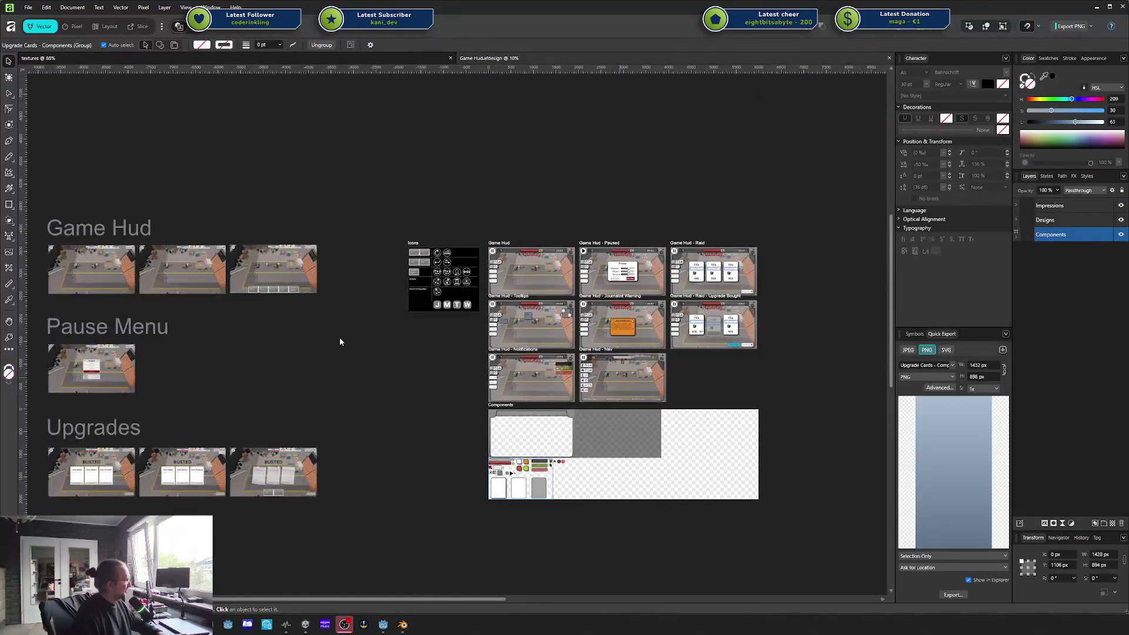
mouse_move(340, 342)
left_mouse_down()
mouse_move(686, 336)
mouse_move(453, 283)
left_mouse_up()
scroll(675, 335, "down", 1)
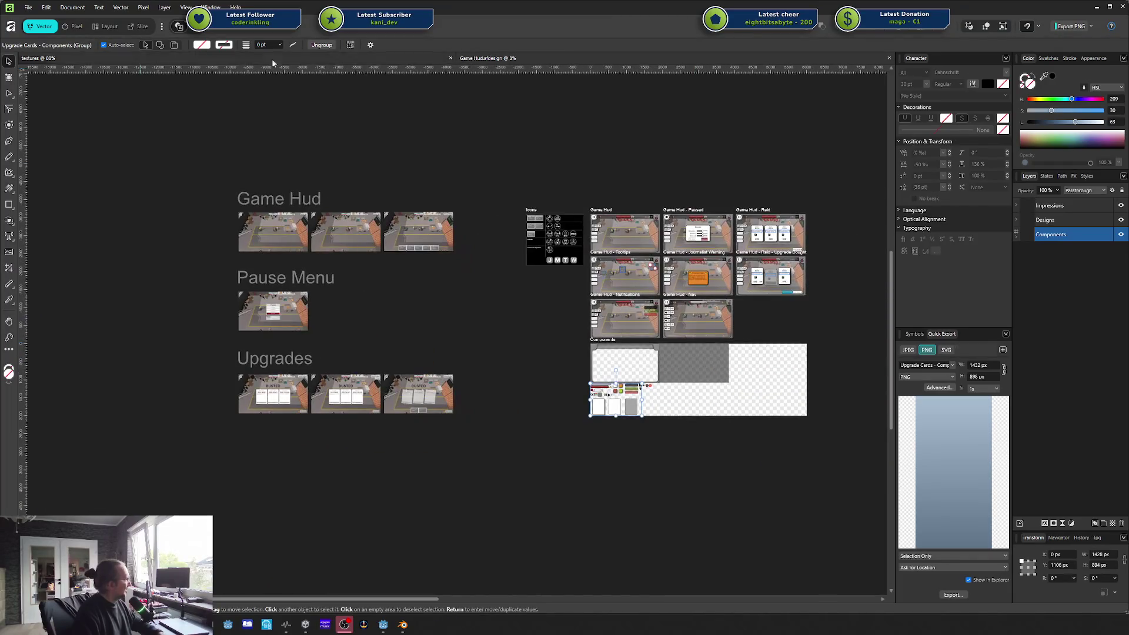
key("ctrl+w")
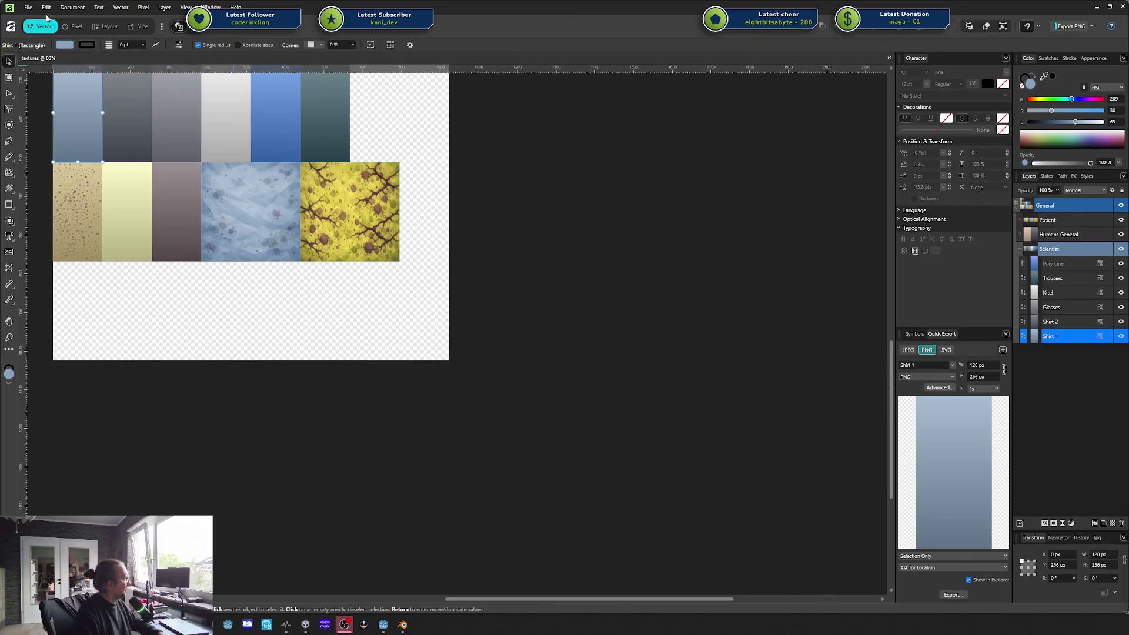
left_click(27, 8)
mouse_move(88, 103)
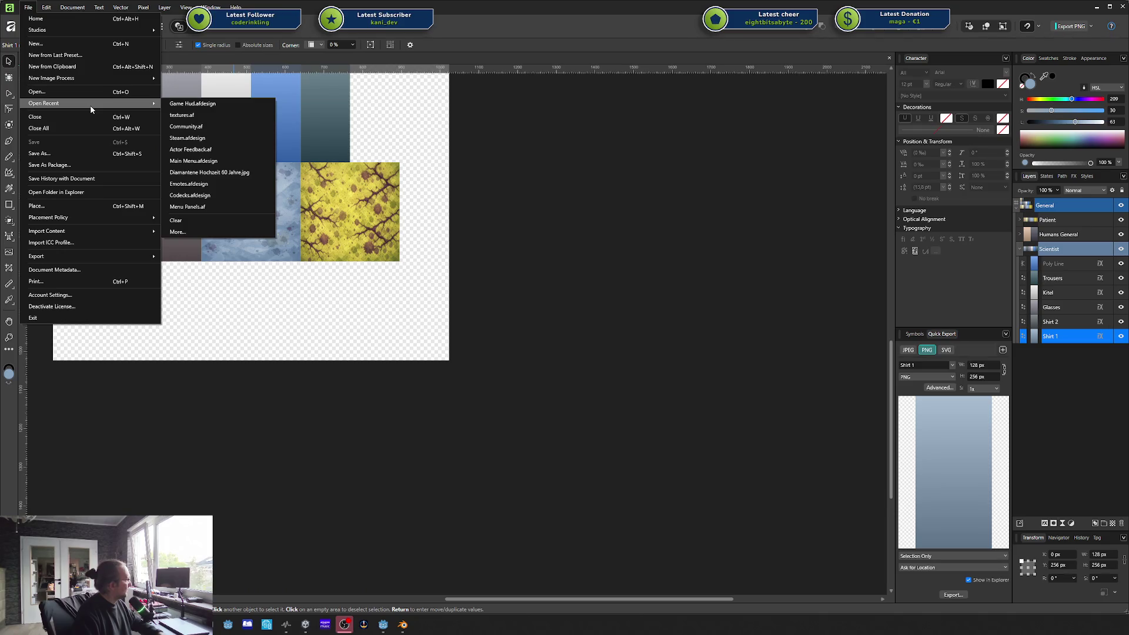
left_click(233, 108)
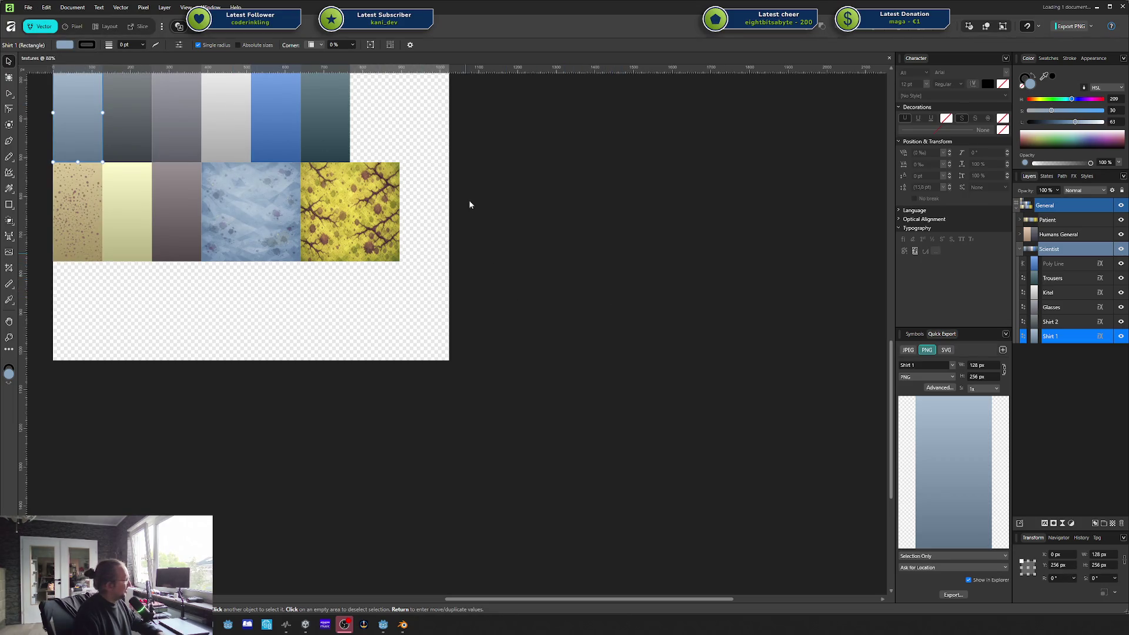
scroll(431, 194, "down", 6)
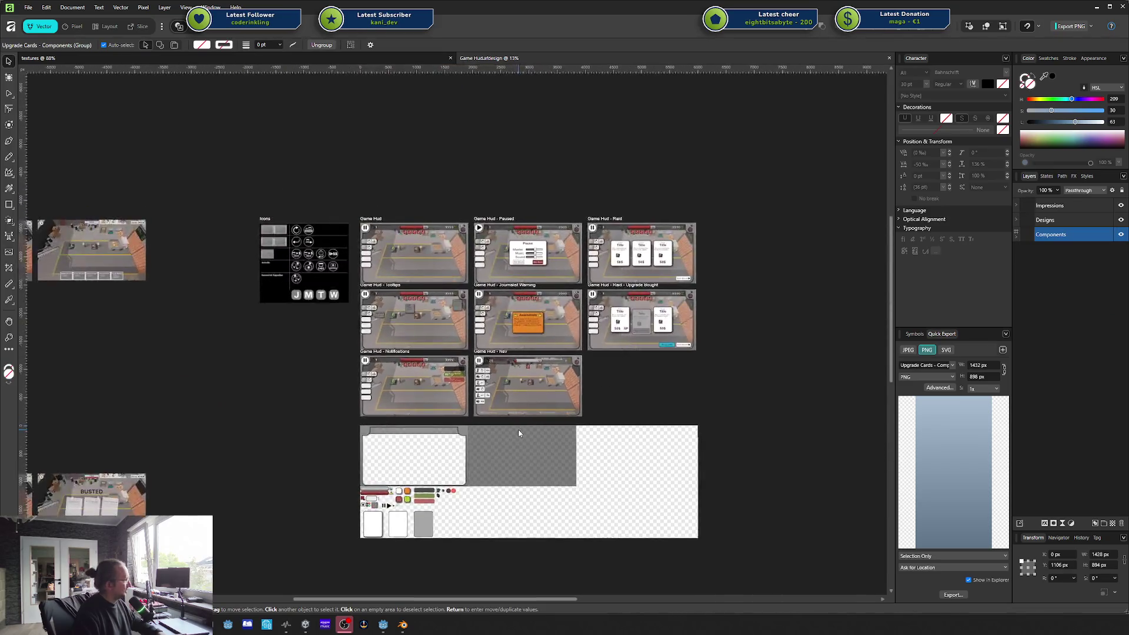
left_click_drag(711, 386, 830, 379)
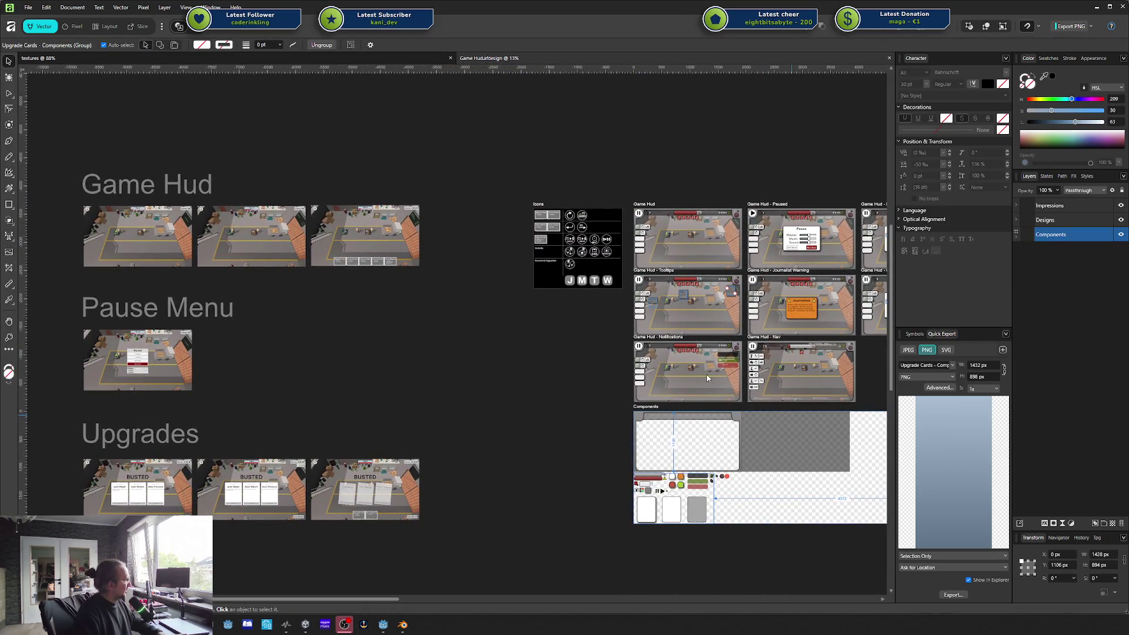
scroll(418, 370, "up", 2)
scroll(417, 370, "up", 5)
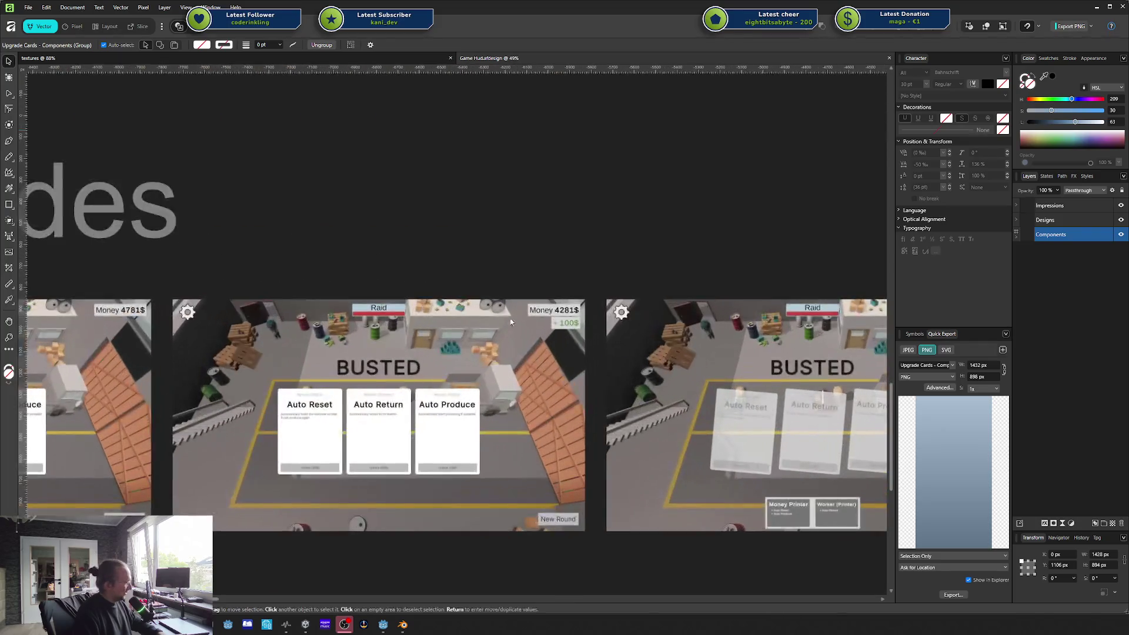
scroll(523, 351, "down", 2)
scroll(586, 355, "down", 2)
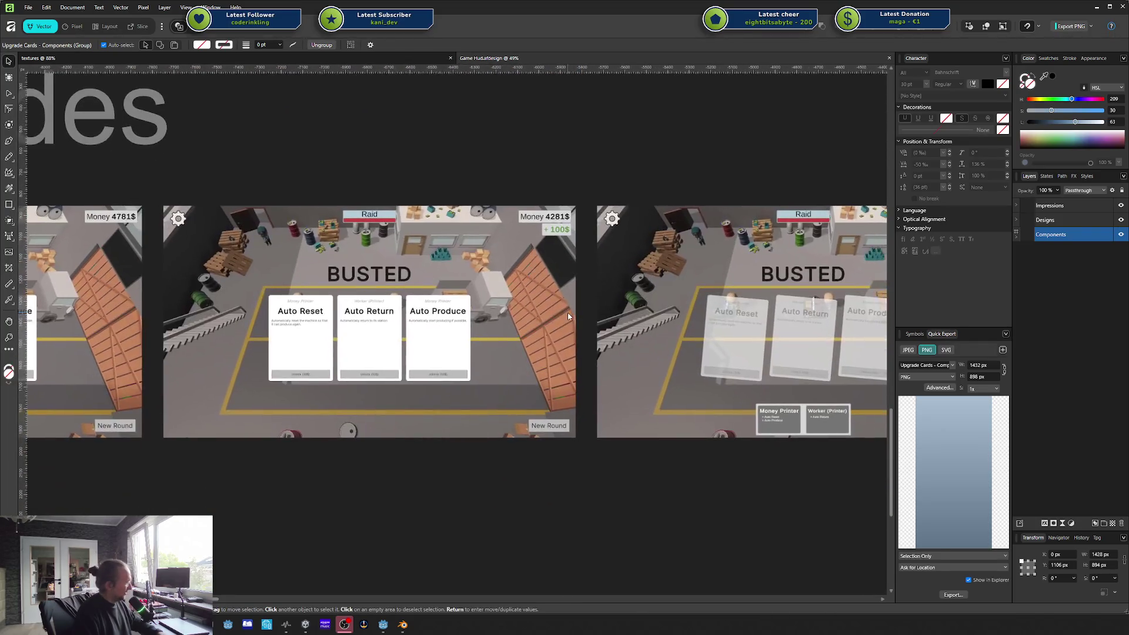
left_click_drag(556, 281, 723, 282)
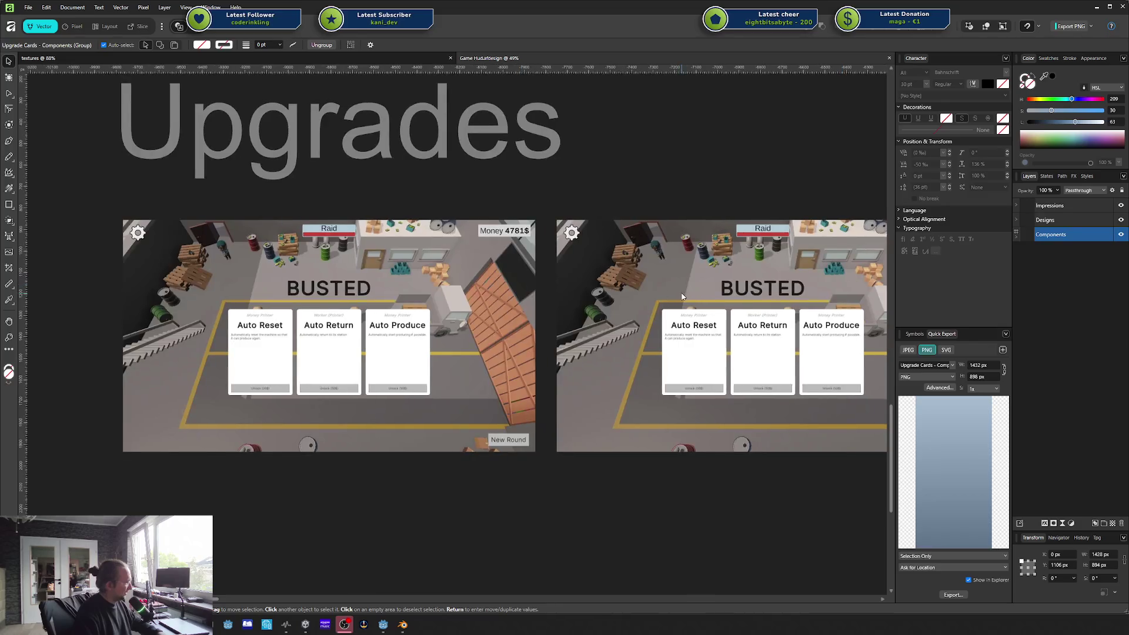
left_click_drag(798, 280, 480, 253)
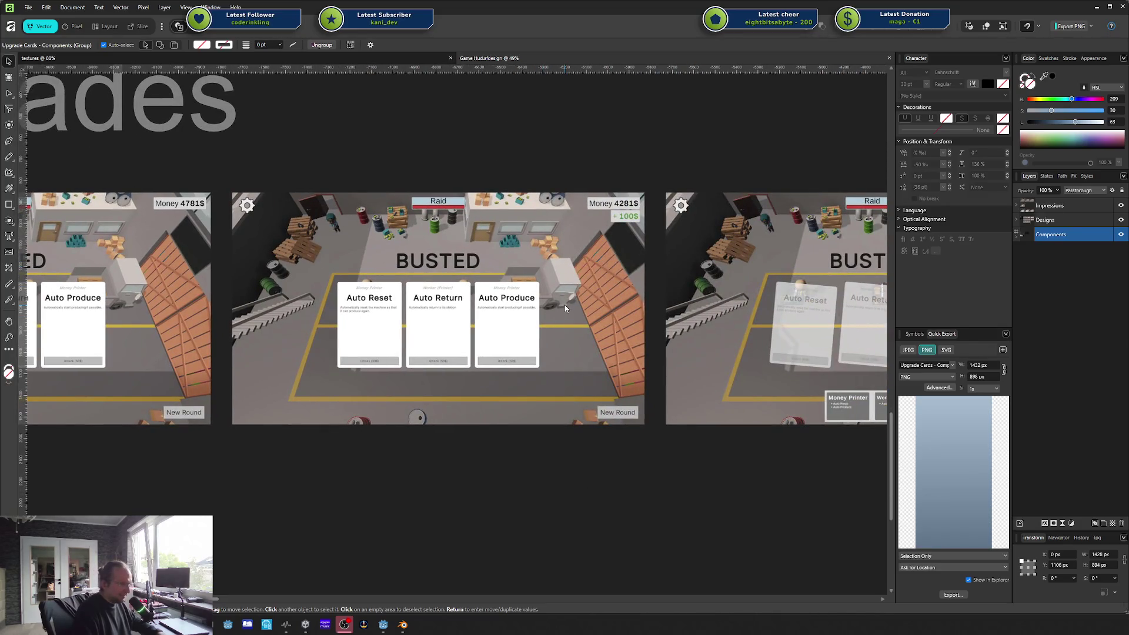
scroll(557, 250, "down", 6)
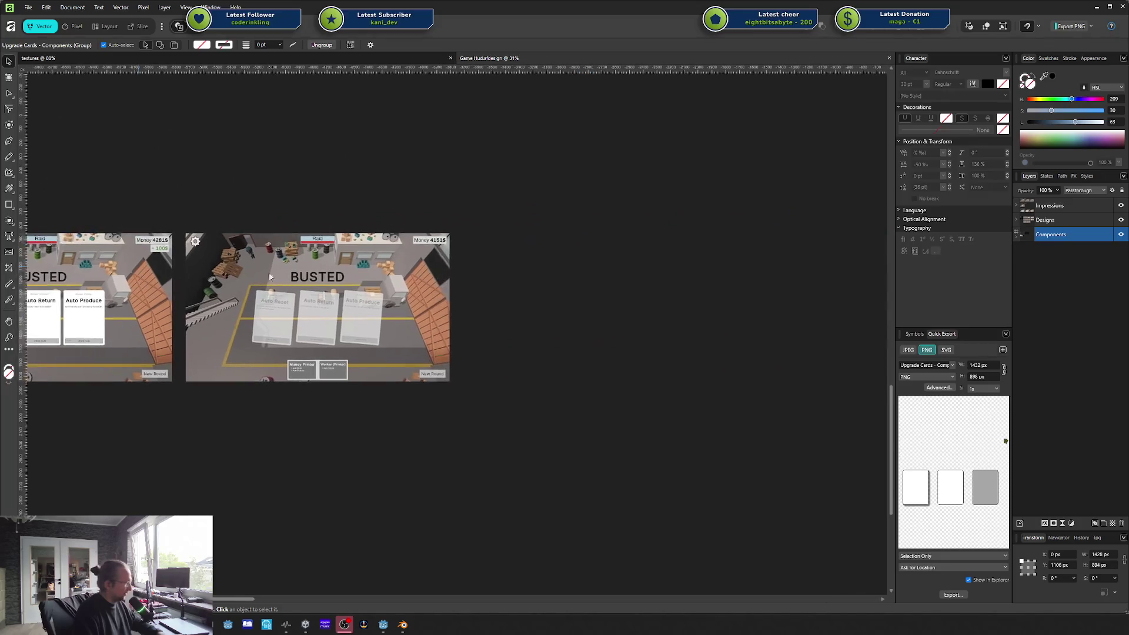
scroll(559, 241, "up", 5)
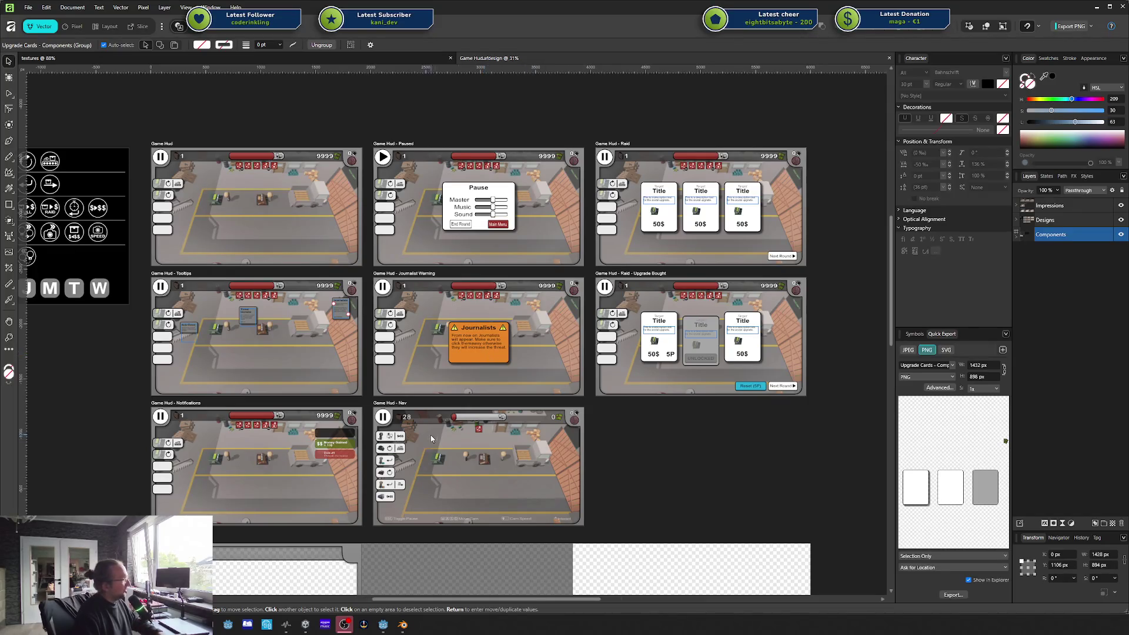
scroll(408, 457, "up", 10)
scroll(358, 306, "right", 1)
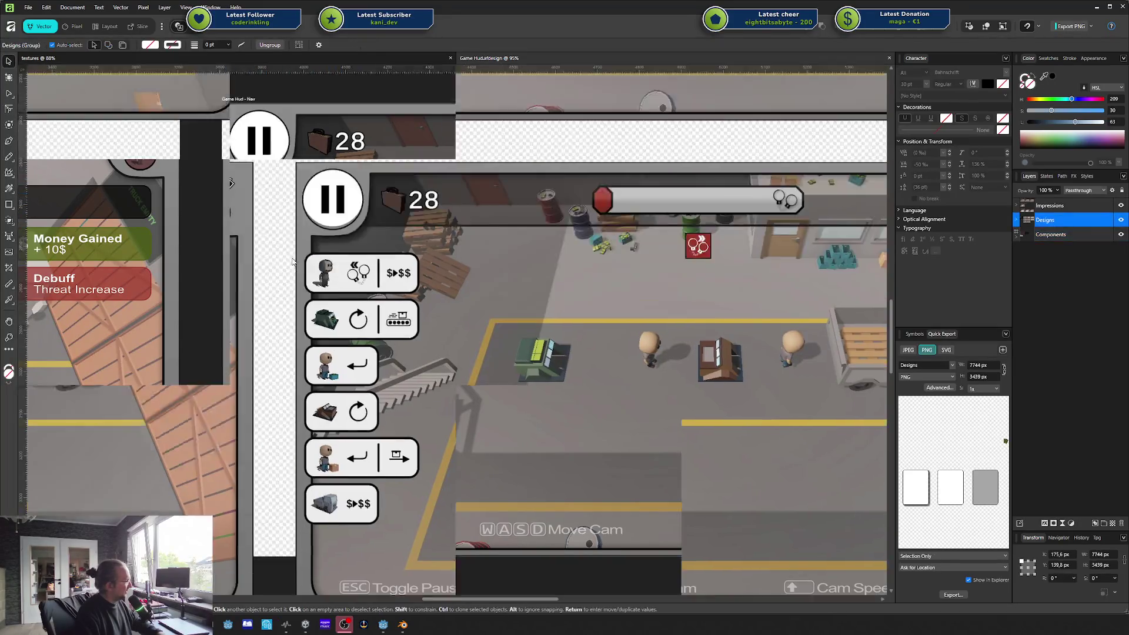
left_click(291, 263)
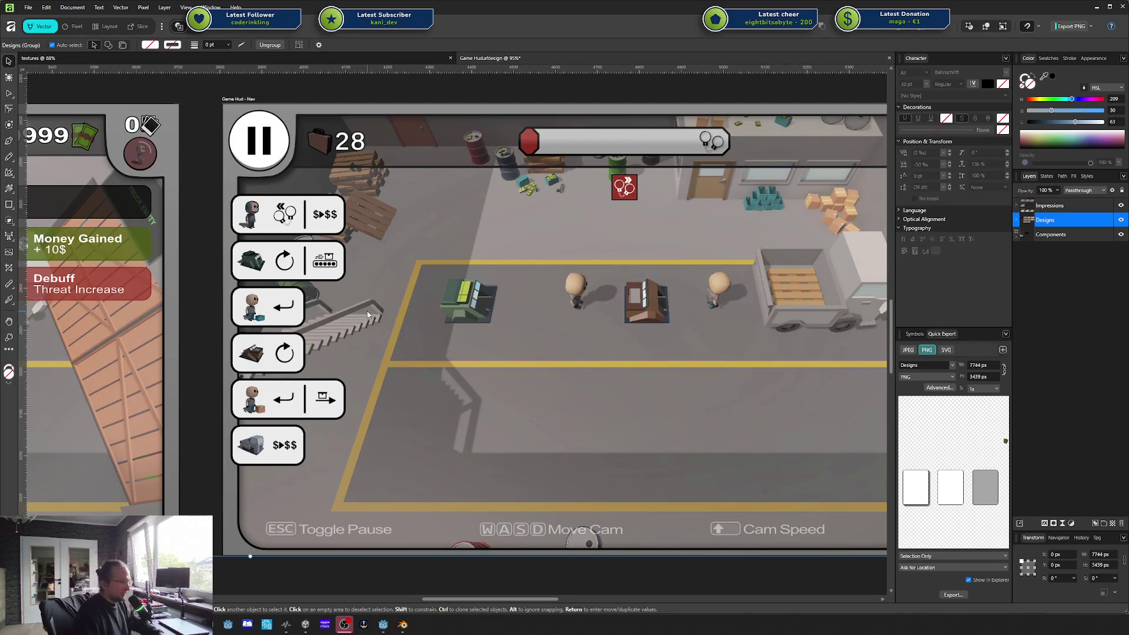
scroll(381, 282, "down", 1)
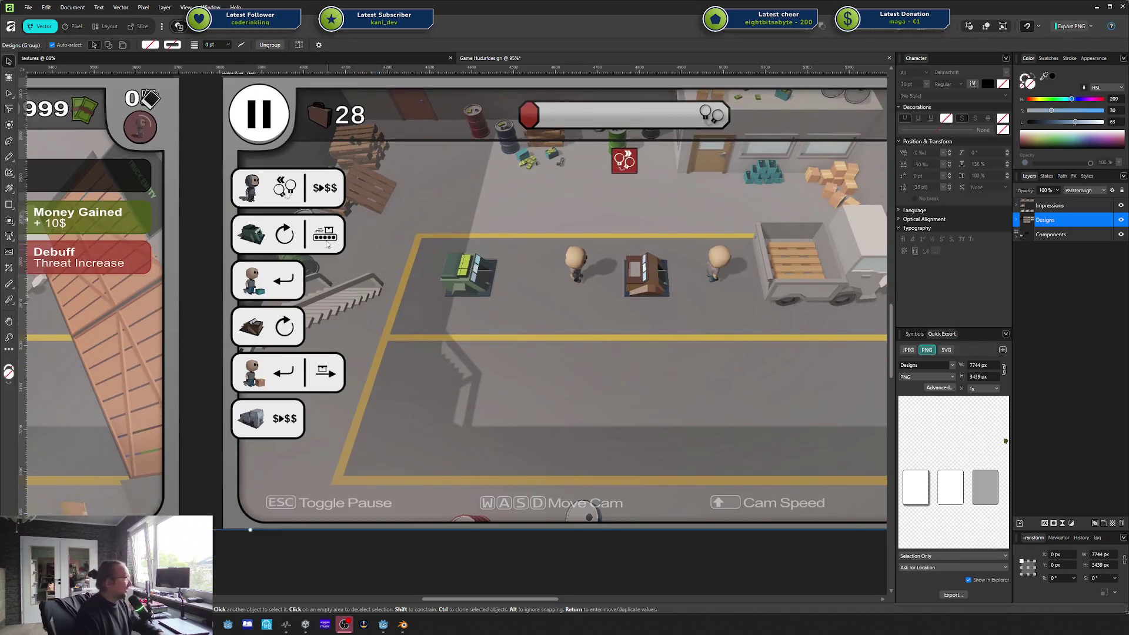
scroll(468, 222, "down", 3)
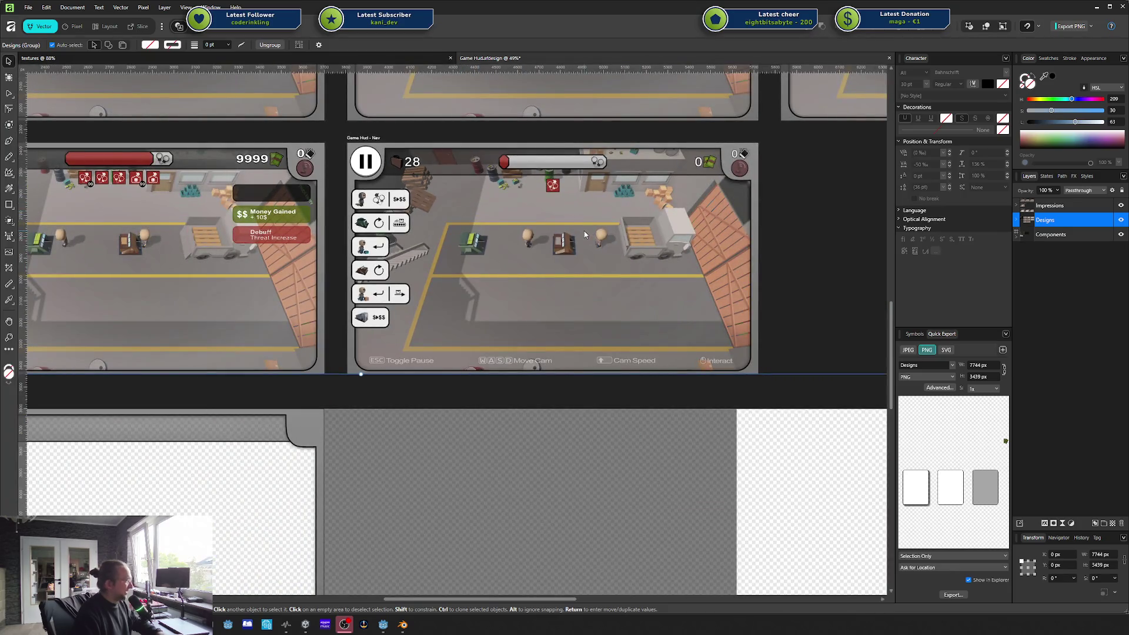
scroll(584, 234, "down", 3)
scroll(526, 432, "up", 1)
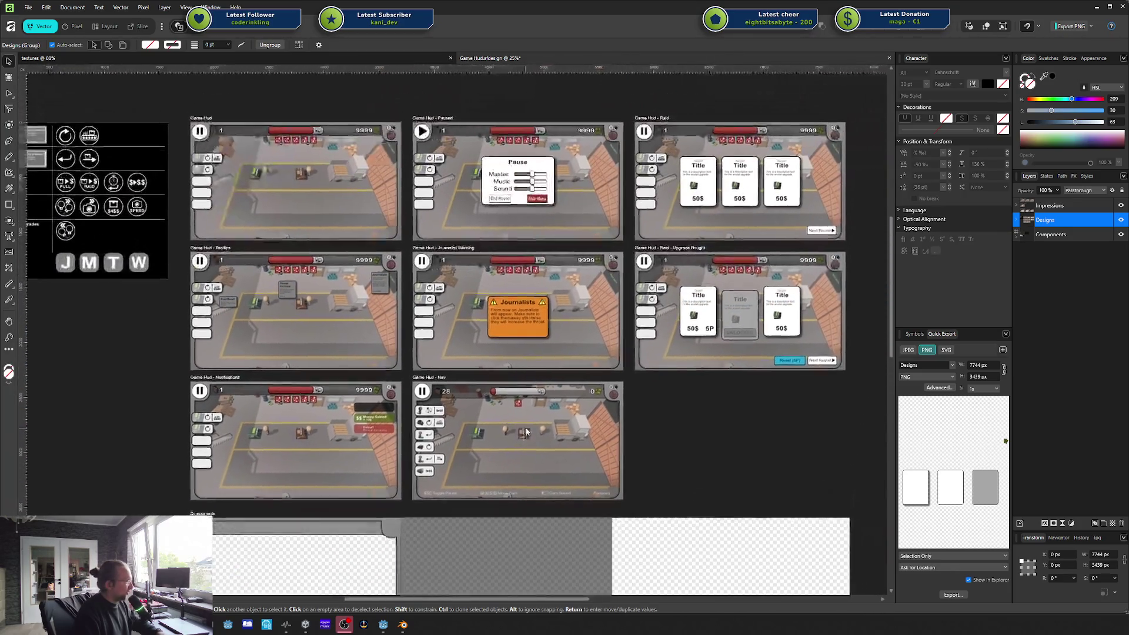
scroll(375, 246, "up", 3)
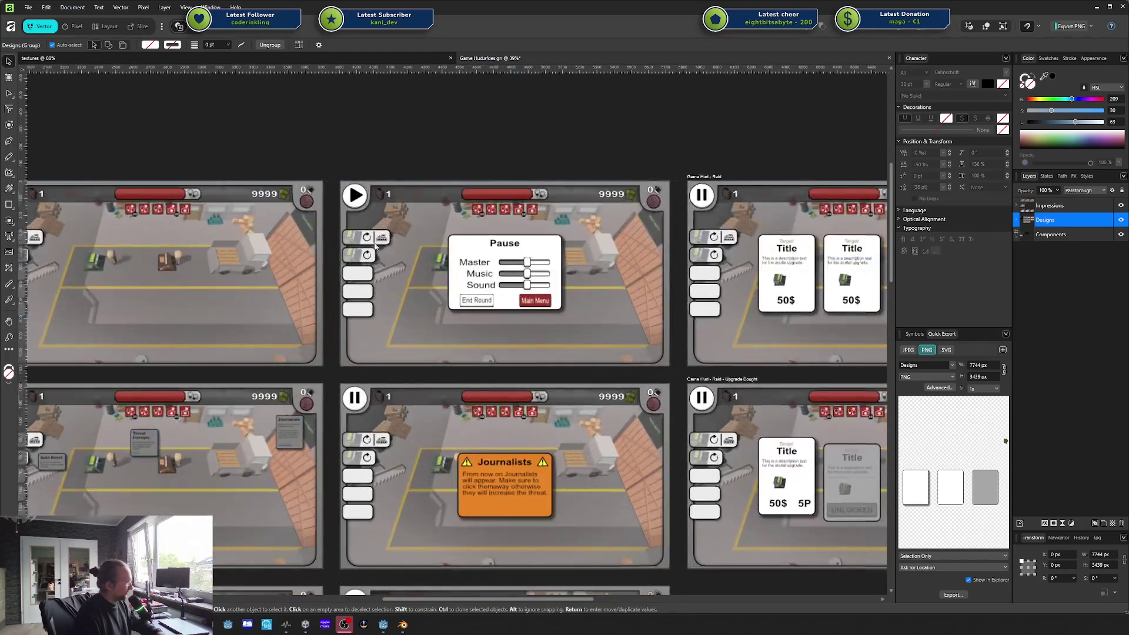
scroll(594, 304, "down", 3)
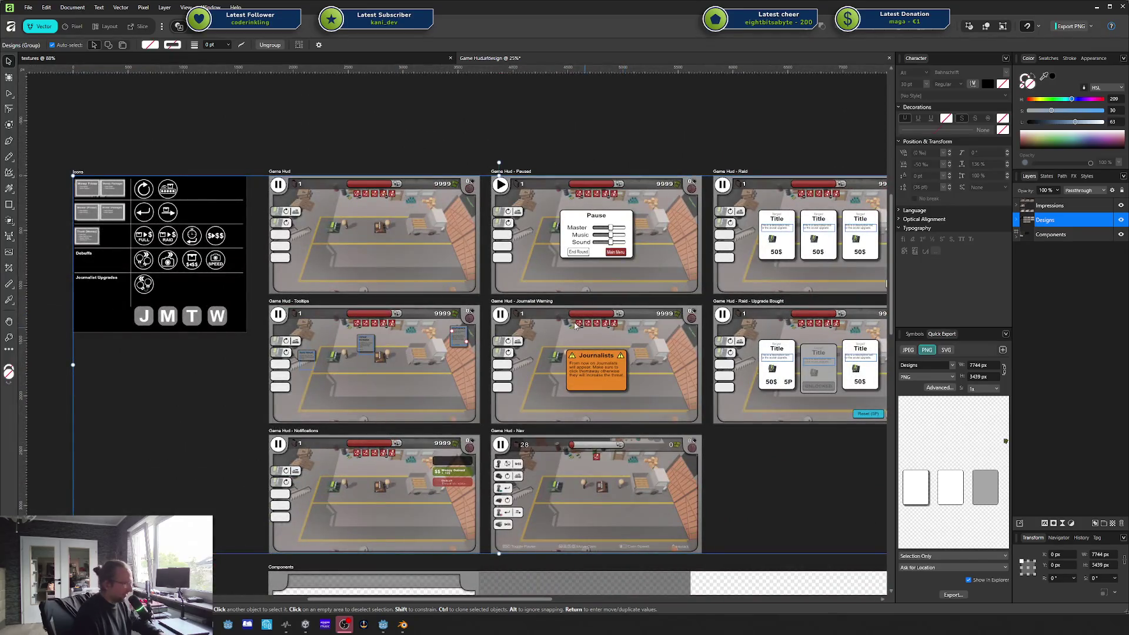
scroll(626, 318, "up", 1)
scroll(626, 319, "left", 2)
left_click(385, 122)
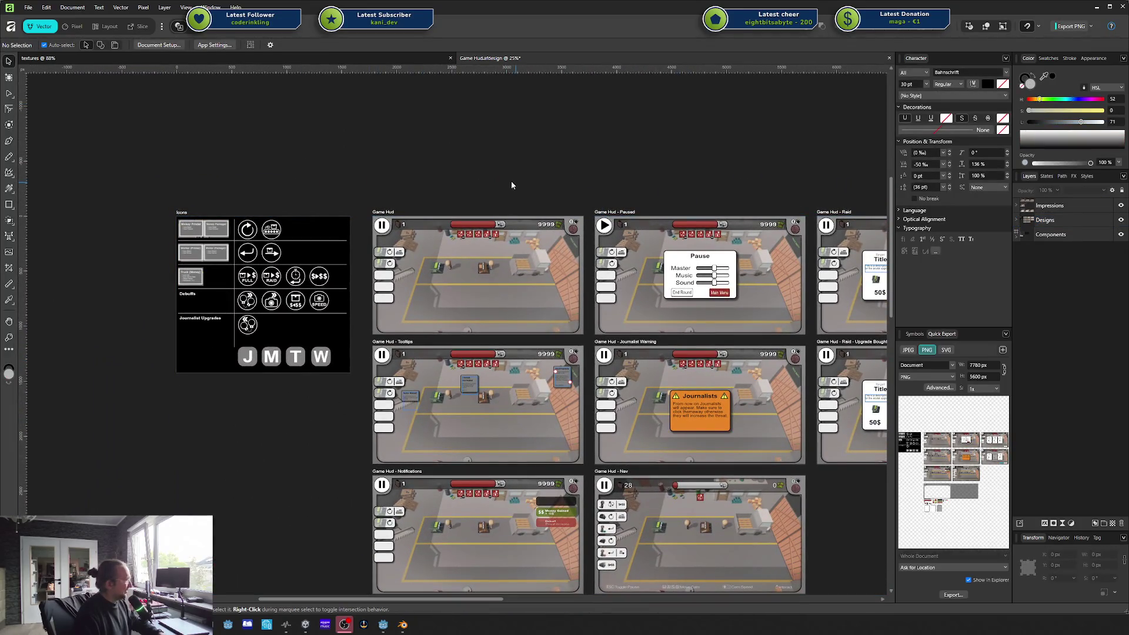
scroll(510, 181, "down", 1)
scroll(510, 181, "right", 3)
Step: Open Main Menu.afdesign from File > Open Recent
left_click(28, 8)
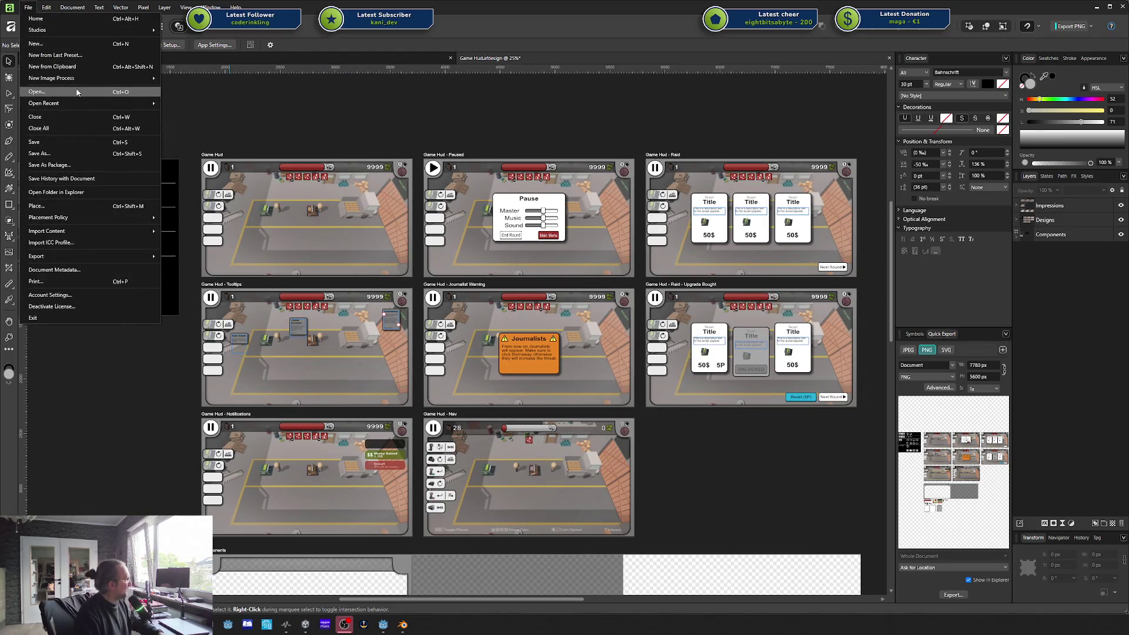
mouse_move(135, 104)
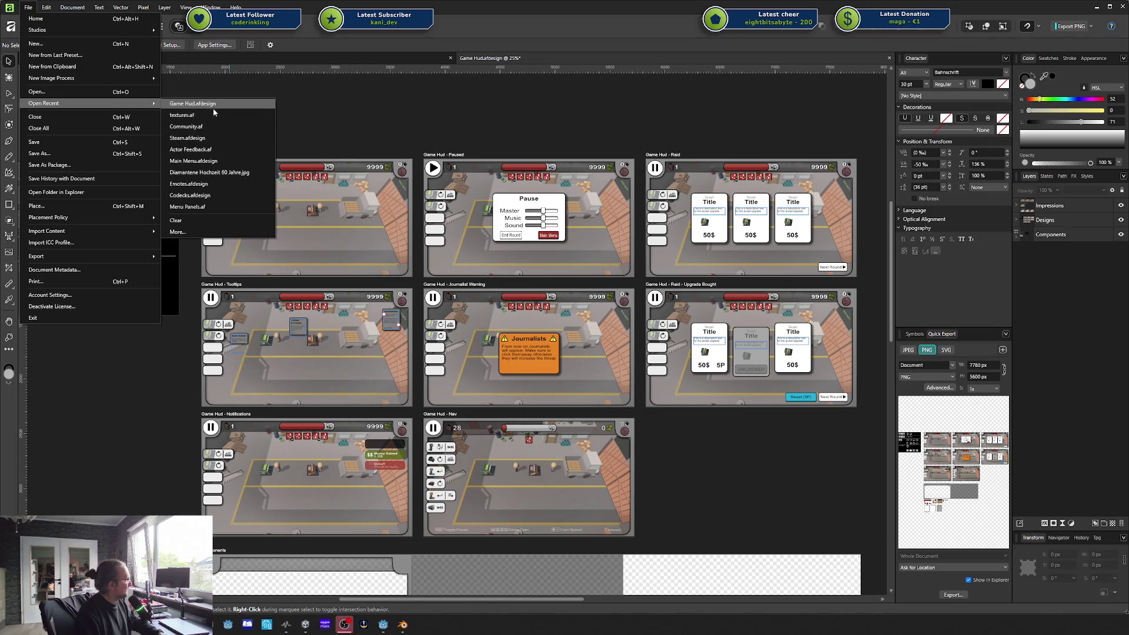
left_click(182, 115)
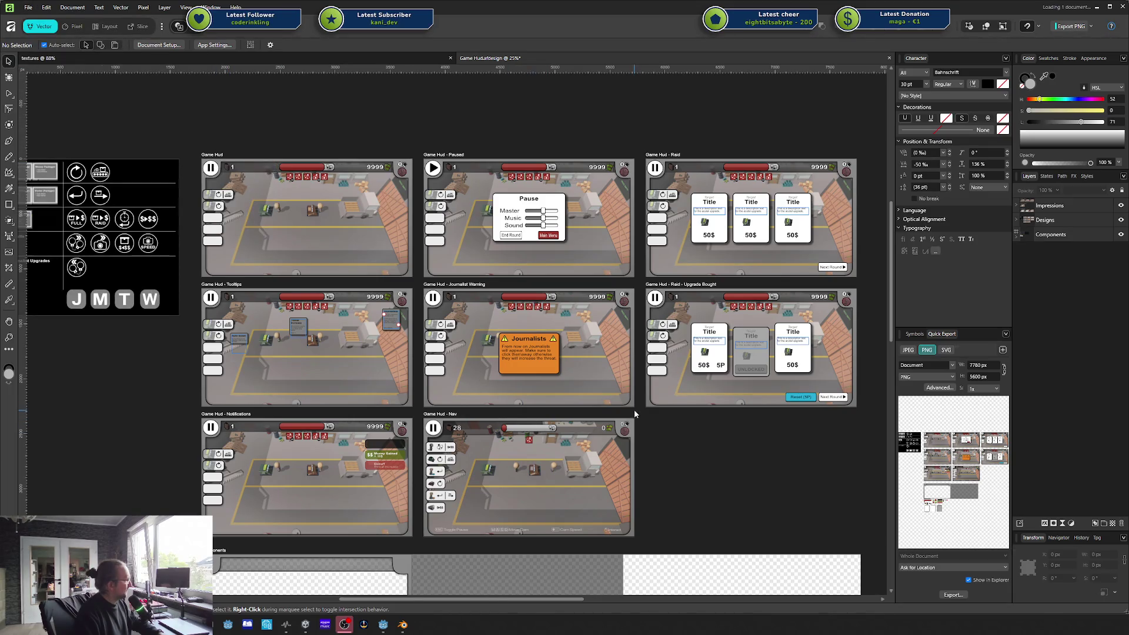
scroll(611, 348, "down", 10)
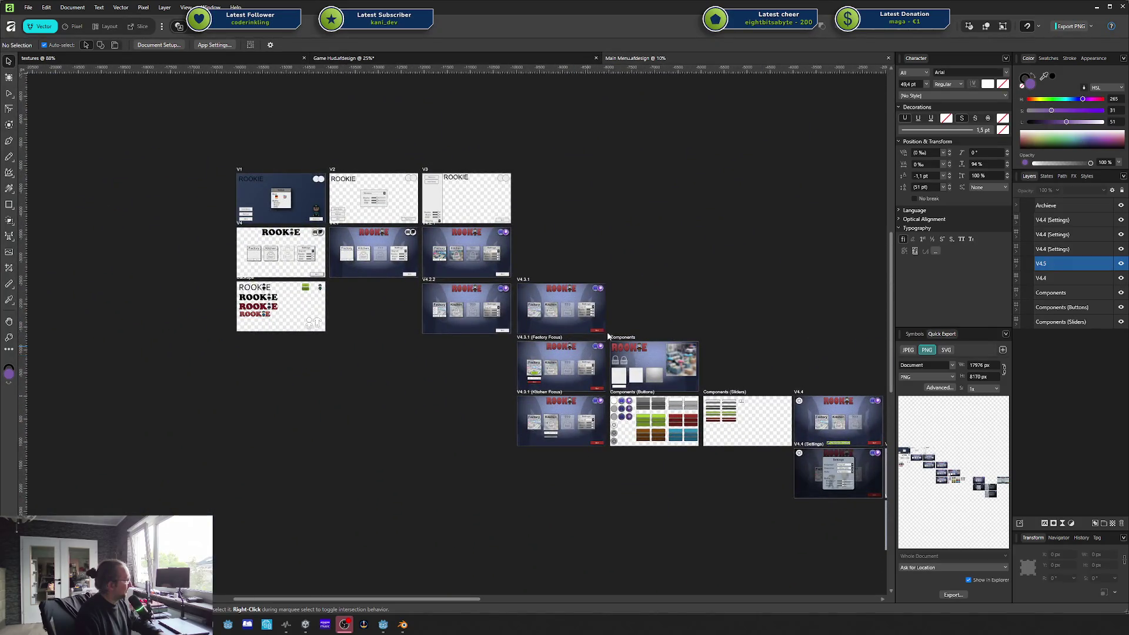
scroll(640, 305, "up", 5)
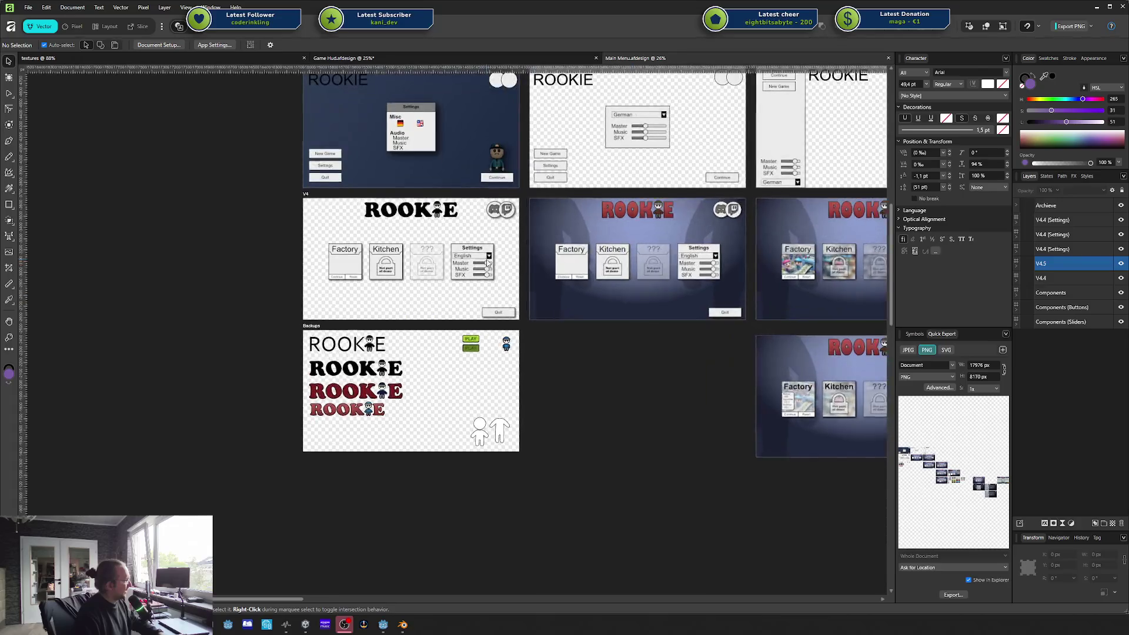
scroll(411, 247, "up", 2)
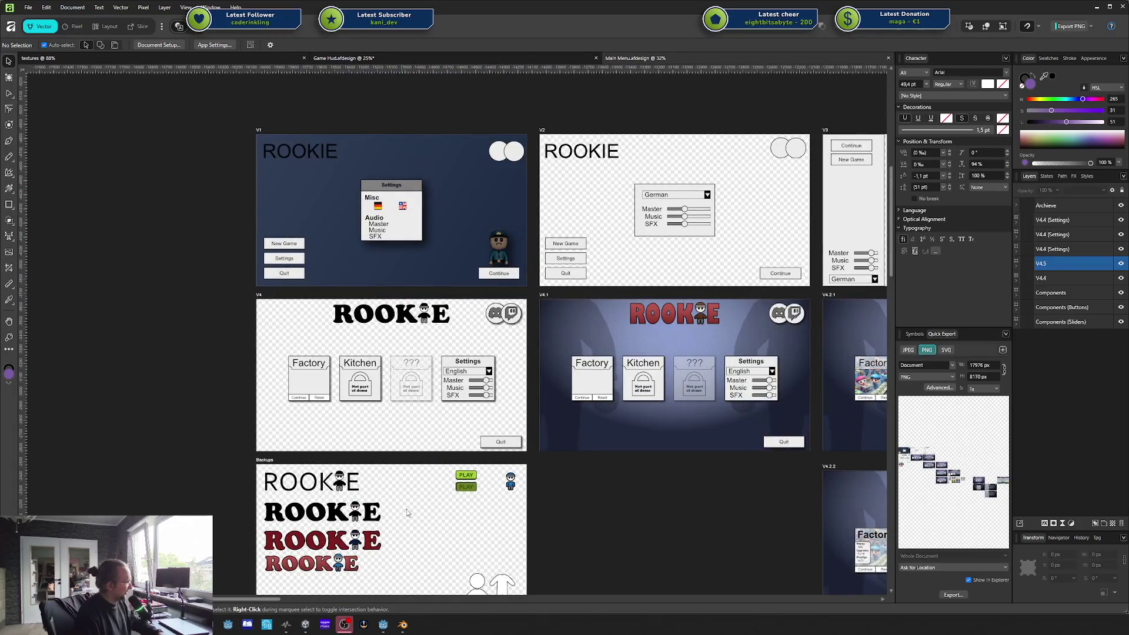
scroll(407, 512, "down", 5)
scroll(408, 512, "right", 10)
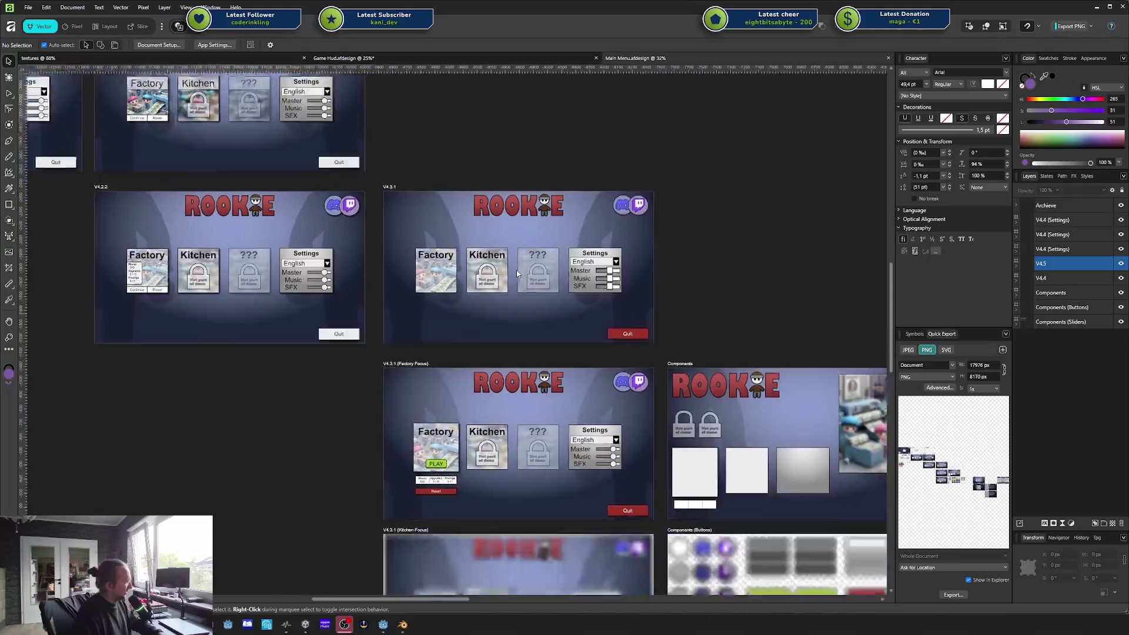
scroll(517, 273, "down", 4)
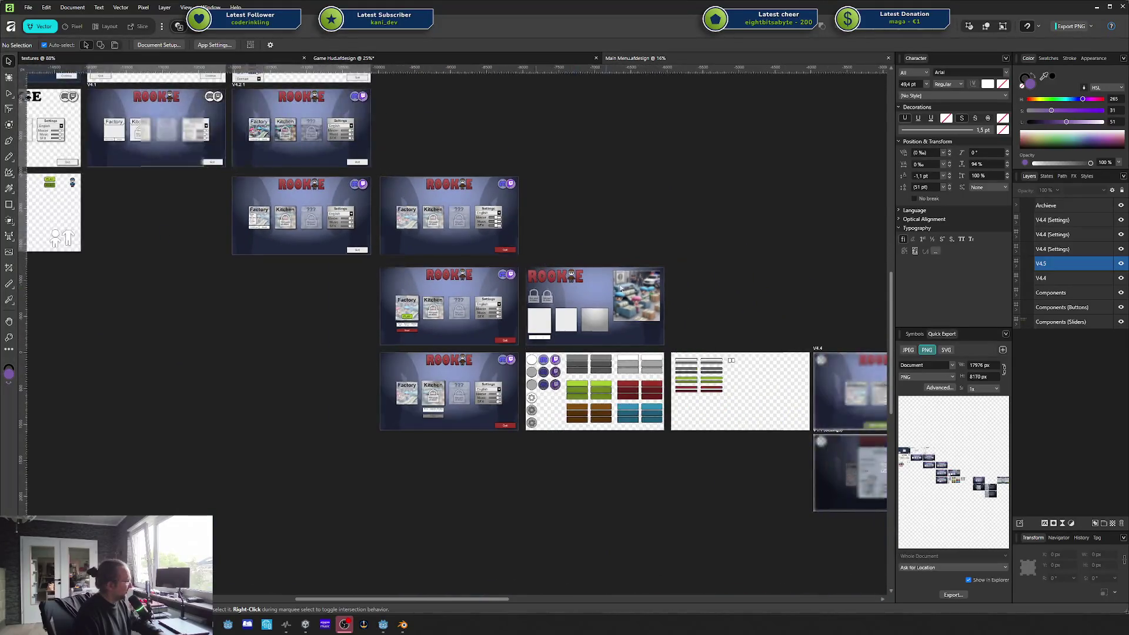
scroll(620, 288, "down", 3)
scroll(633, 306, "right", 6)
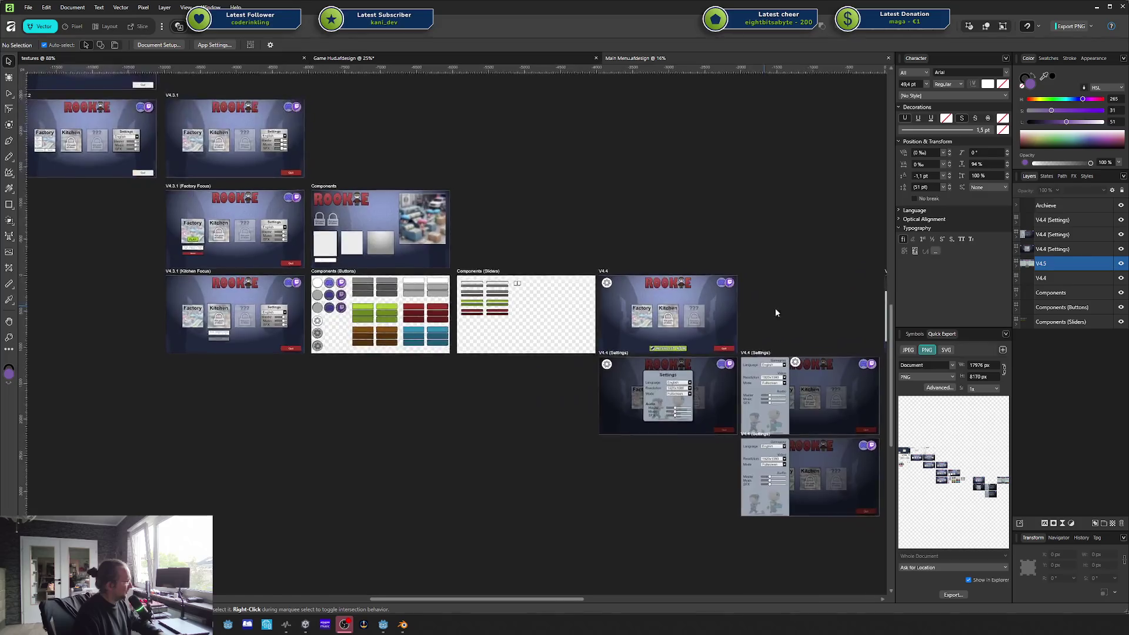
scroll(775, 313, "up", 3)
scroll(813, 407, "left", 3)
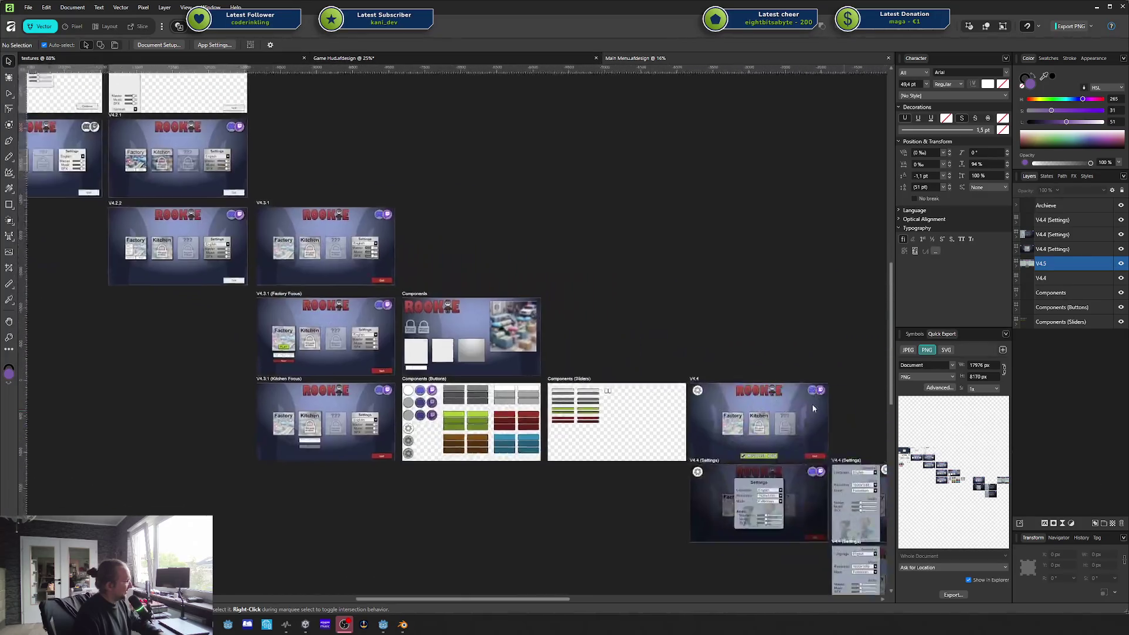
scroll(813, 407, "right", 3)
scroll(812, 407, "down", 1)
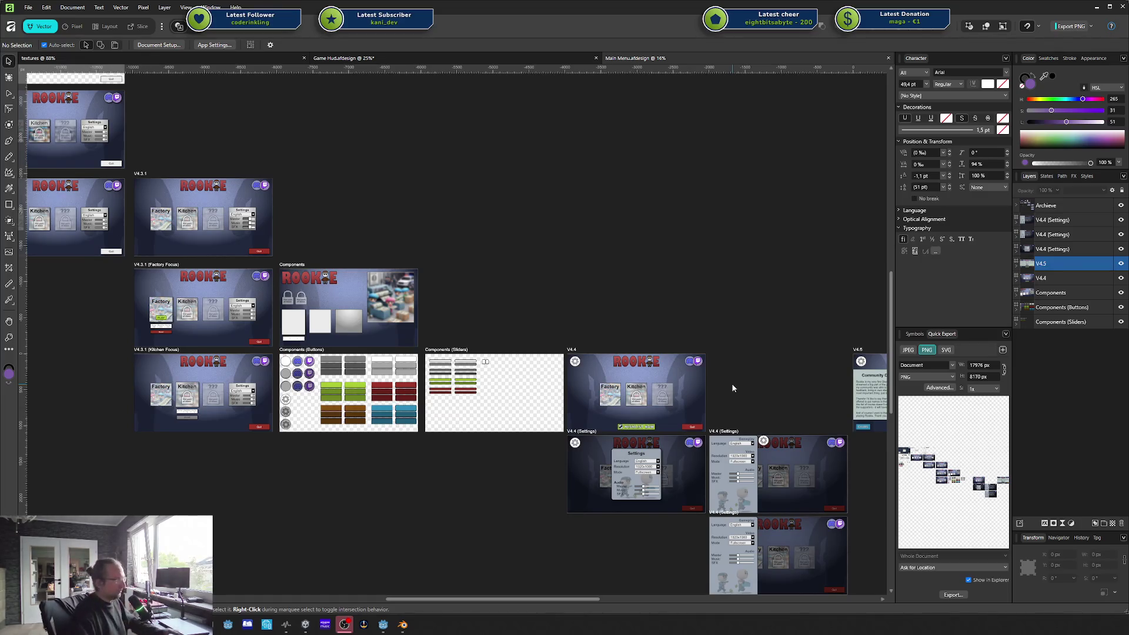
Step: Close Game Hud.afdesign without saving, then minimize Affinity Designer
left_click(199, 59)
left_click(596, 58)
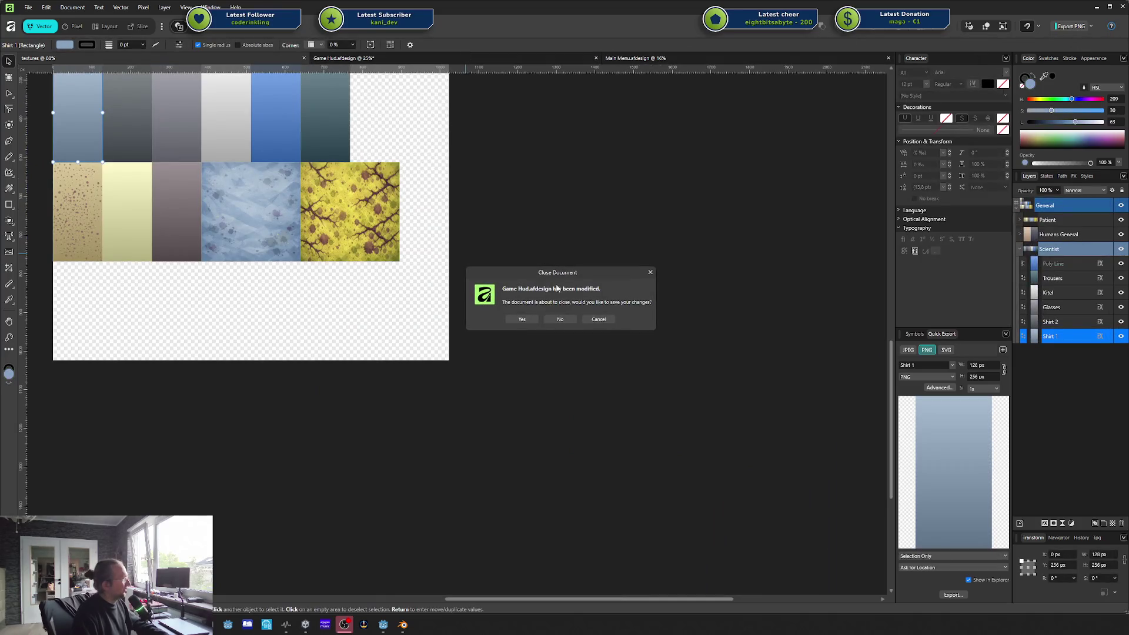
left_click(568, 318)
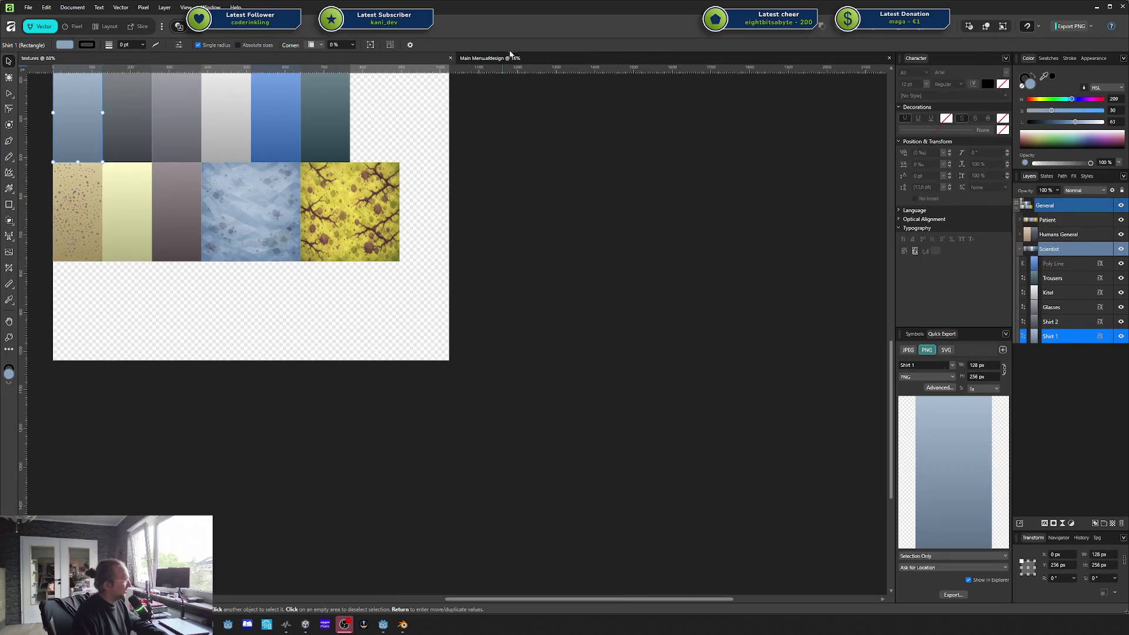
left_click(1096, 7)
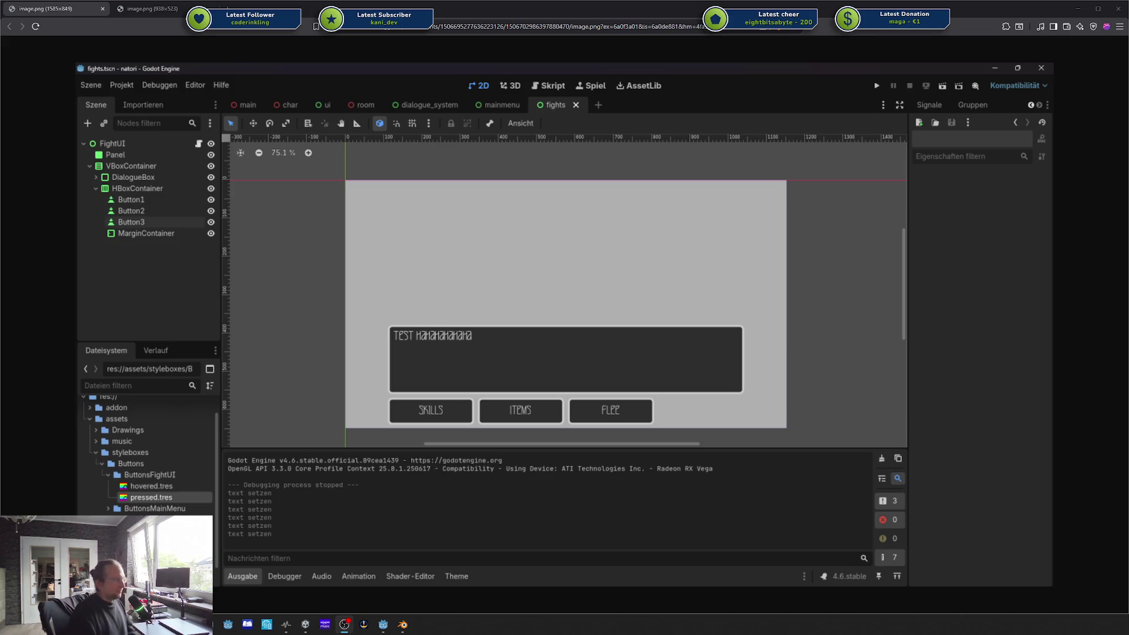
Step: Minimize the browser window showing the Godot screenshot
left_click(1078, 8)
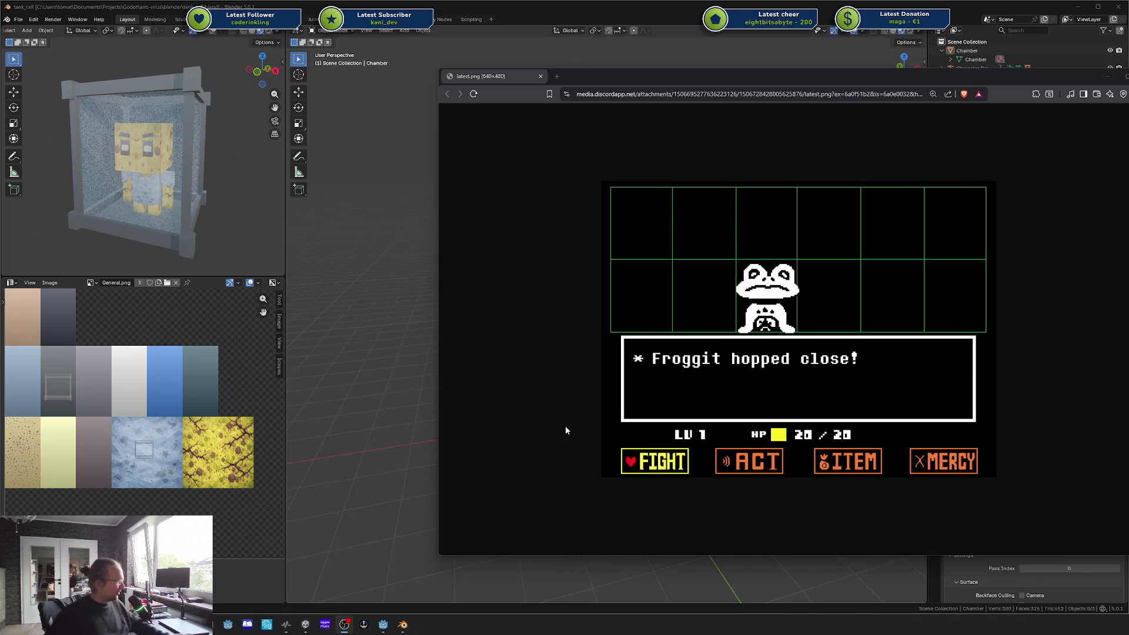
Step: Run the prototype game locally in Godot, pause it, and quit
left_click(384, 624)
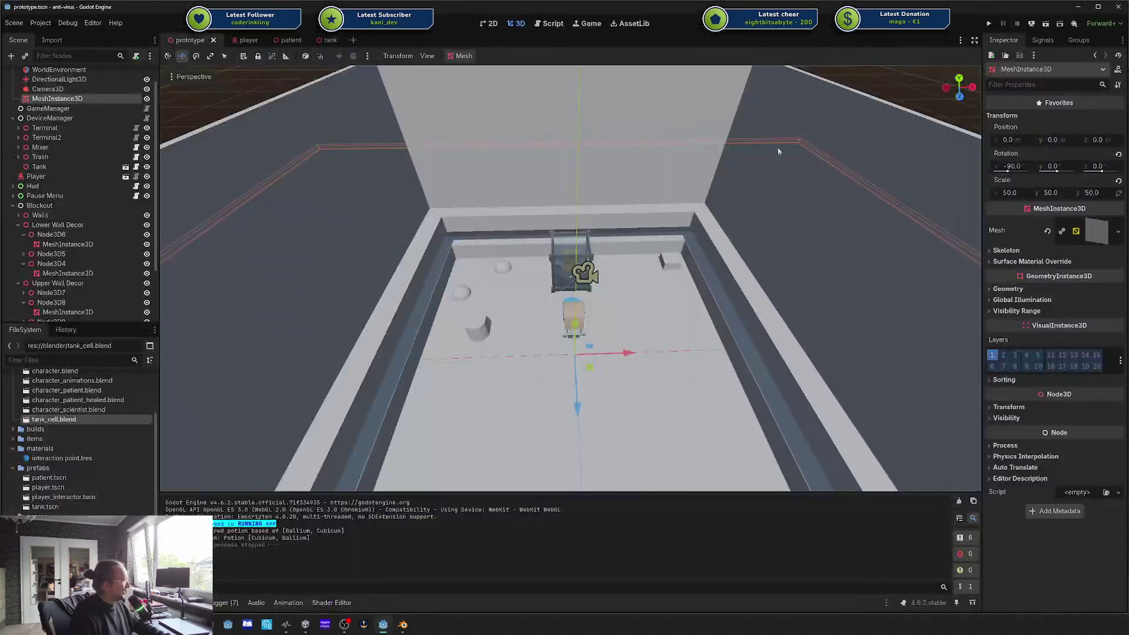
left_click(989, 23)
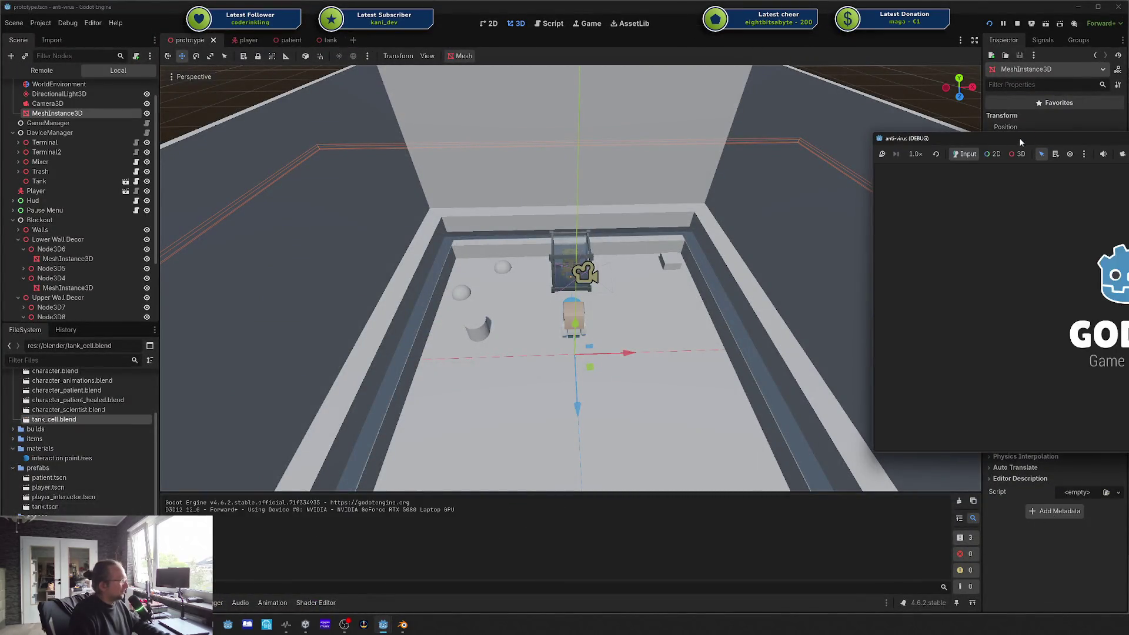
key("Escape")
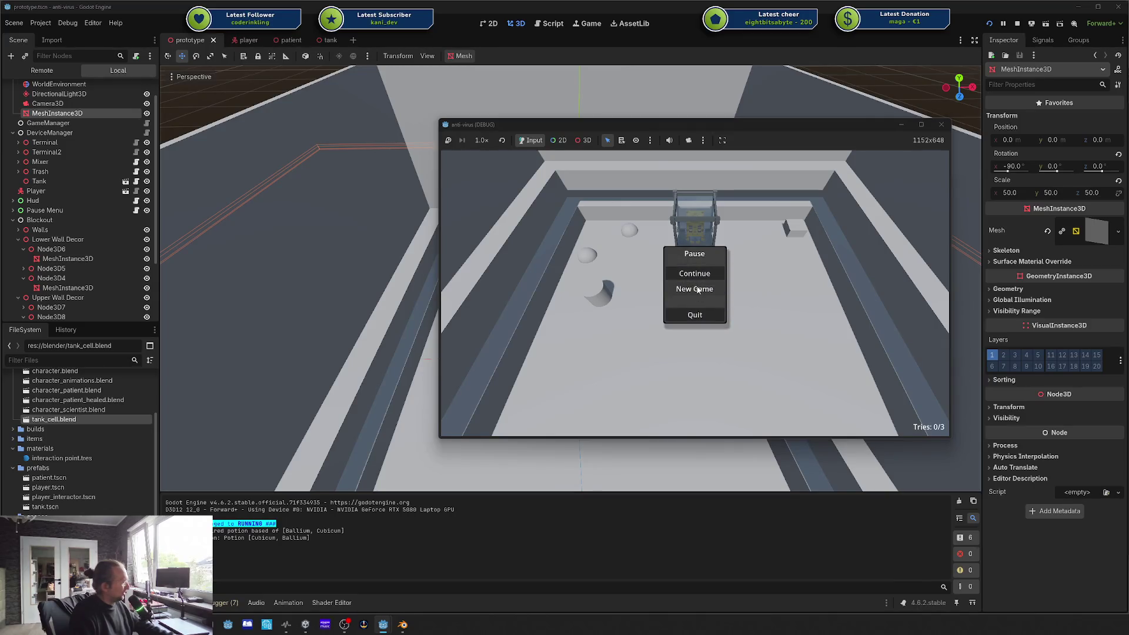
left_click(695, 317)
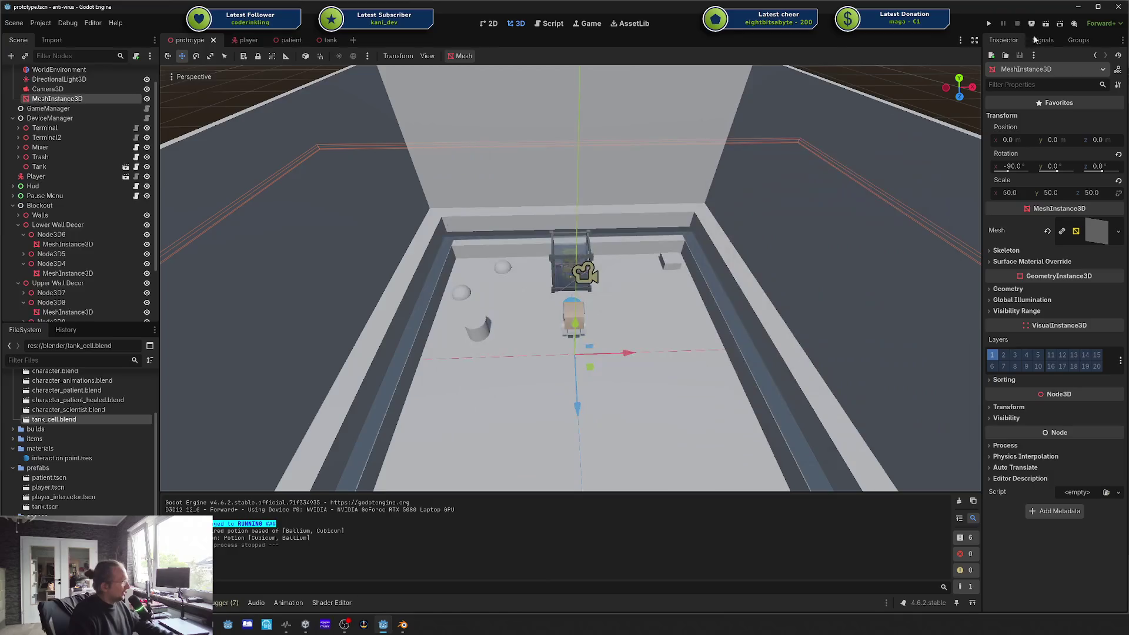
Step: Run the project in the browser via Remote Deploy, pause it, and close the game tab
left_click(1031, 23)
left_click(1047, 49)
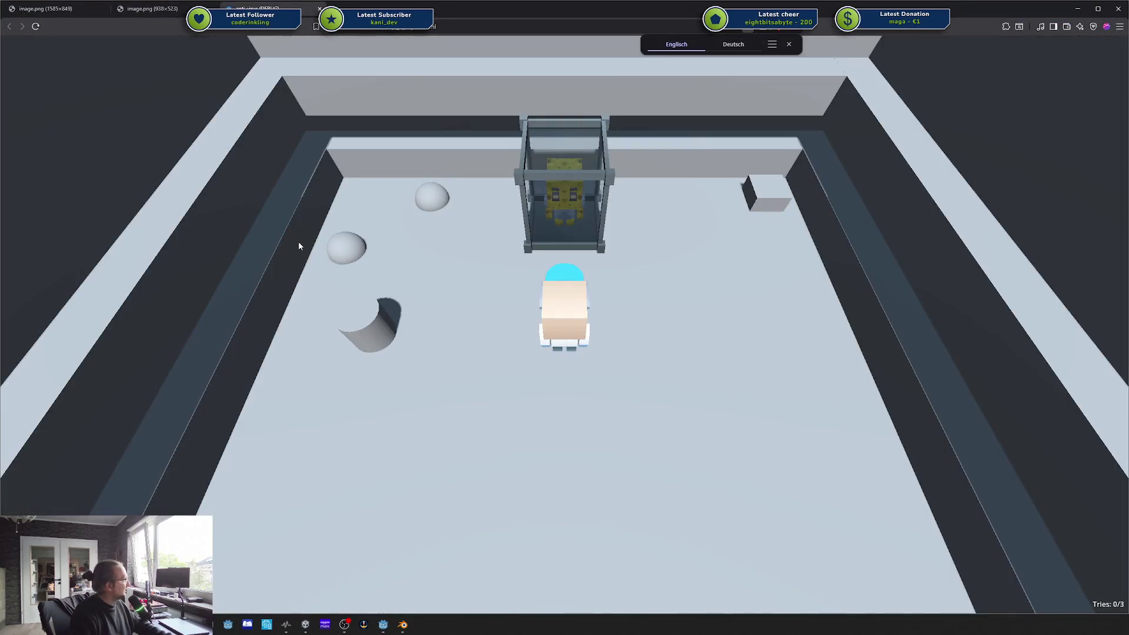
key("Escape")
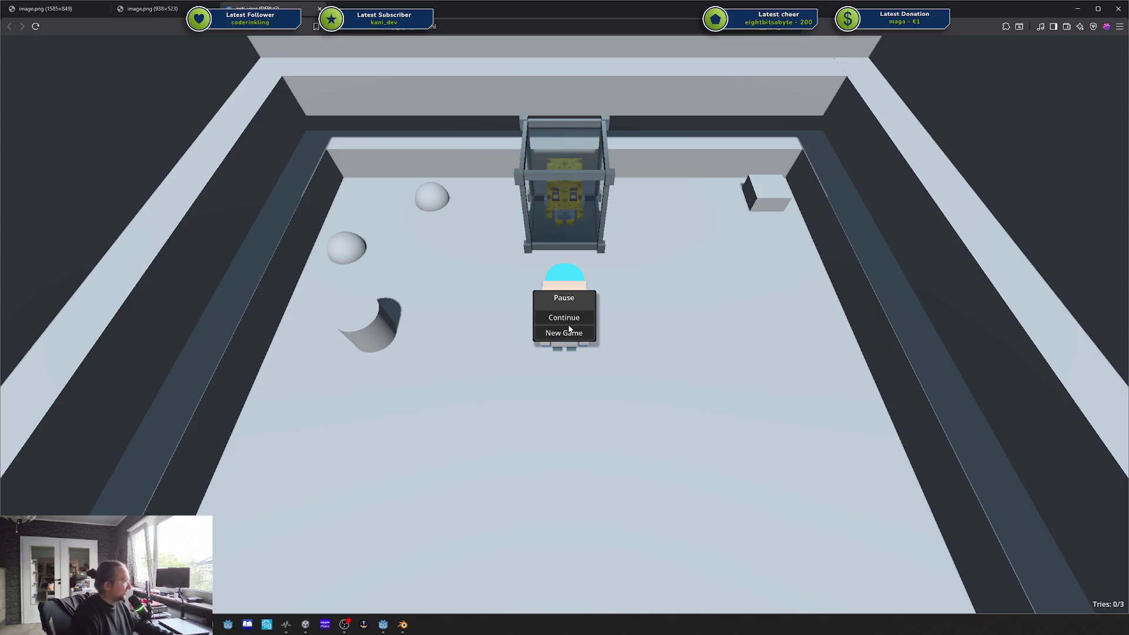
key("F8")
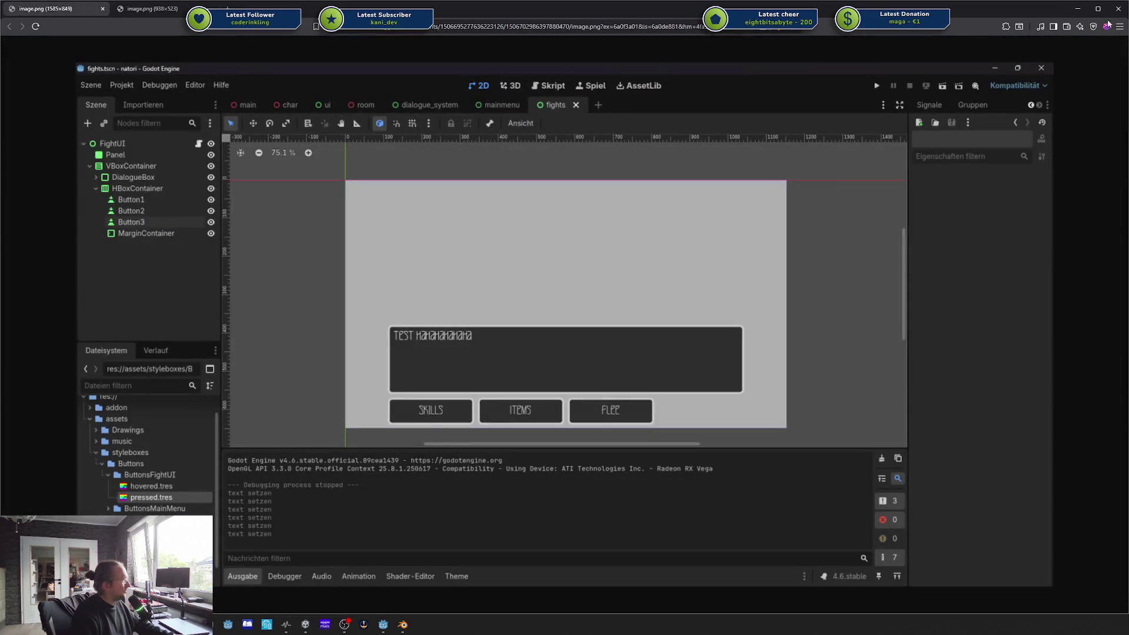
Step: Close the screenshot browser window and orbit and zoom the 3D view to face the tank cell
left_click(1116, 10)
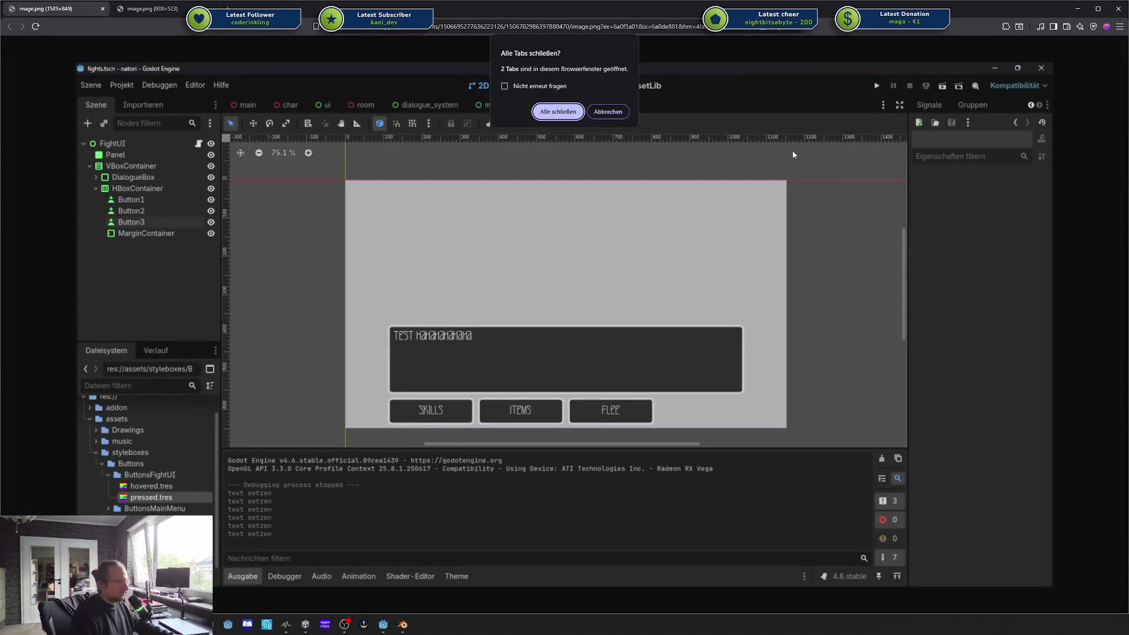
left_click(549, 112)
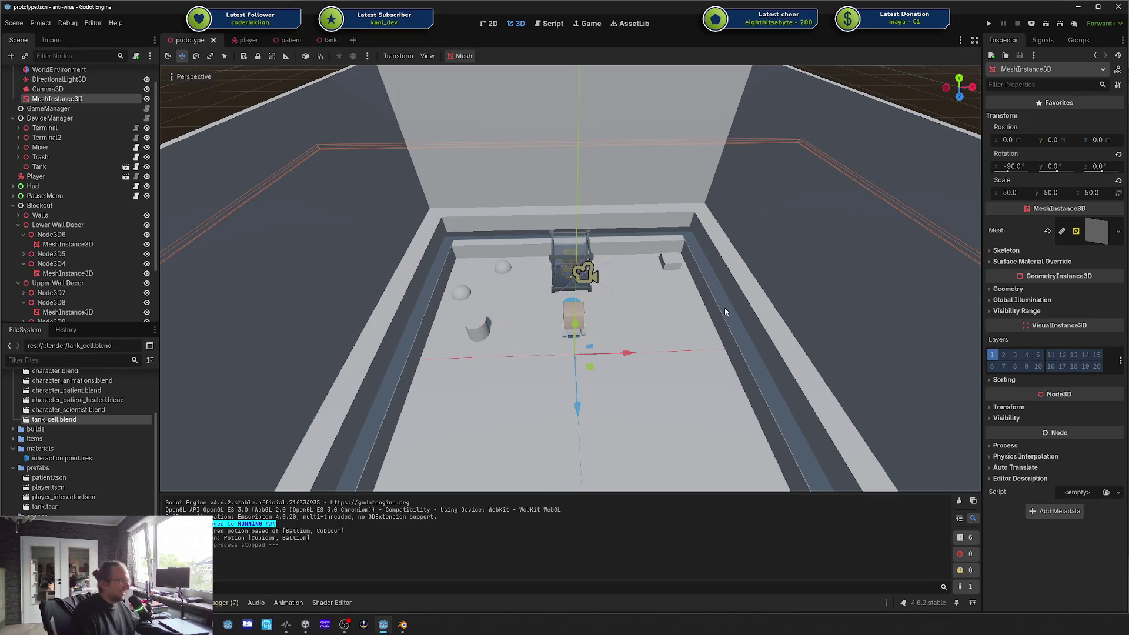
left_click_drag(724, 308, 696, 319)
scroll(622, 291, "up", 4)
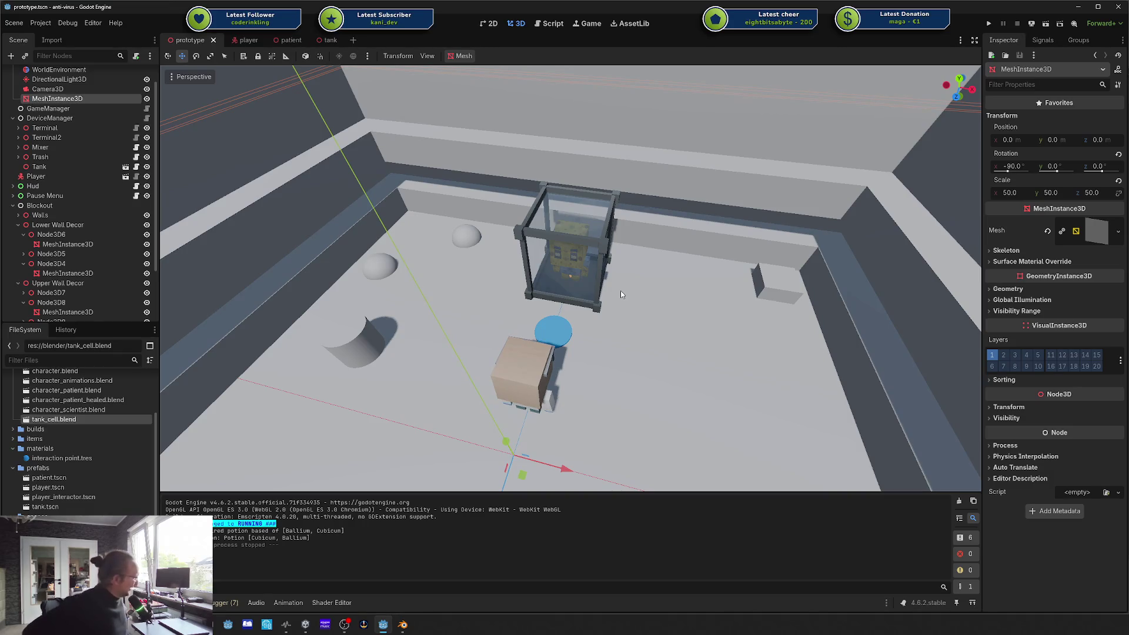
mouse_move(619, 290)
left_mouse_down()
mouse_move(651, 265)
mouse_move(703, 263)
mouse_move(648, 278)
left_mouse_up()
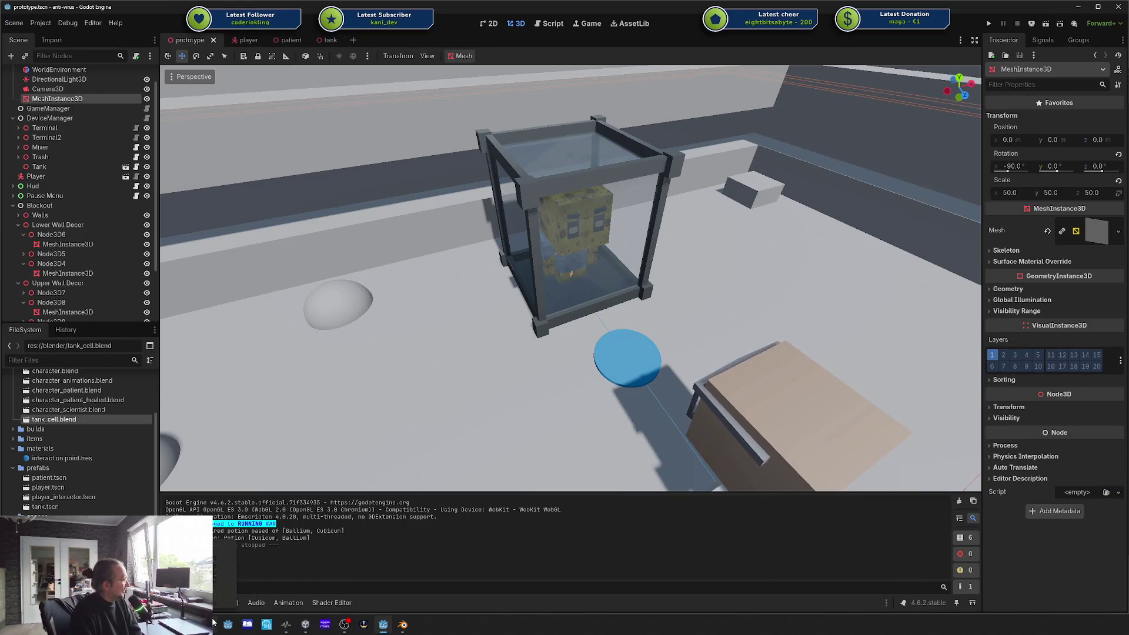
Step: Centre the texture sheet and select the skin tile inside the Humans General layer group
left_click(224, 579)
left_click_drag(486, 245, 722, 315)
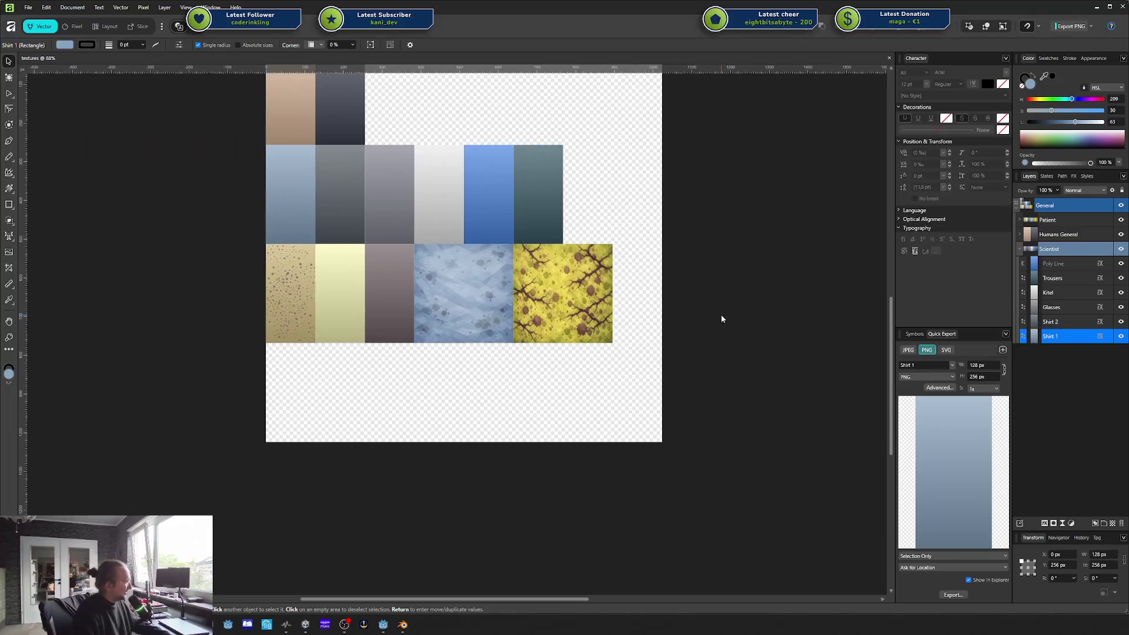
left_click_drag(386, 97, 416, 164)
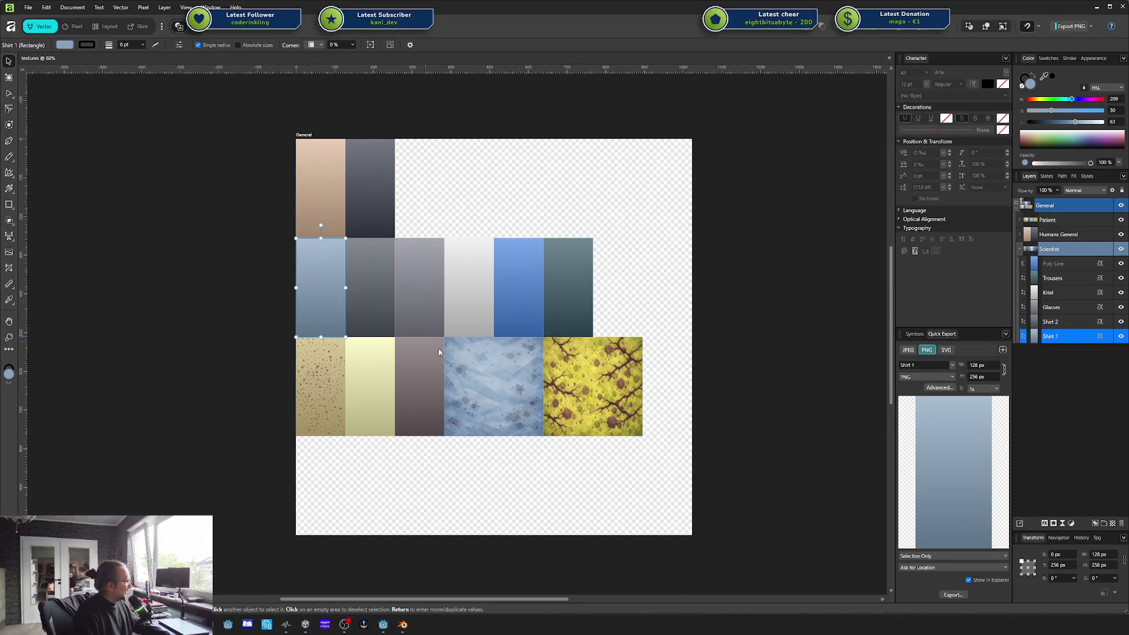
left_click(1020, 249)
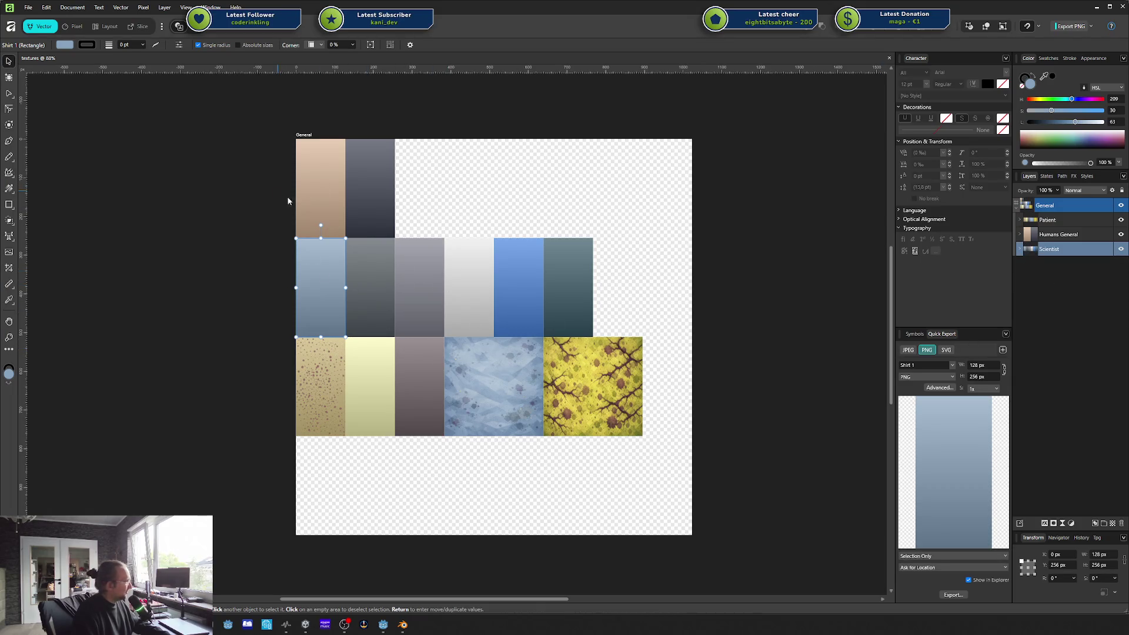
left_click(312, 205)
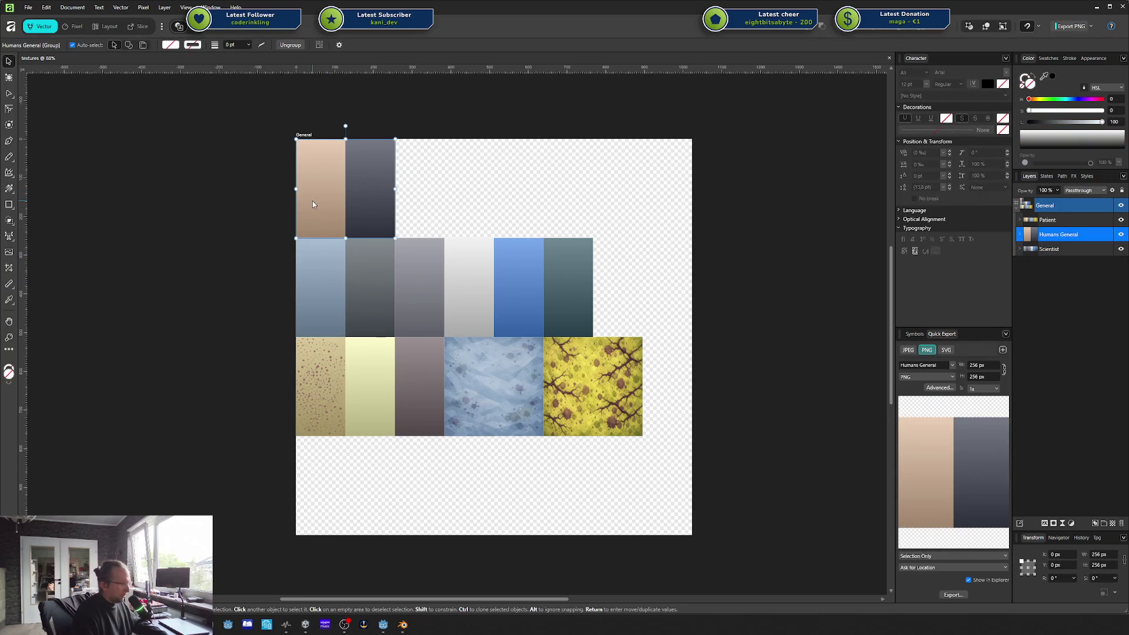
left_click(309, 264)
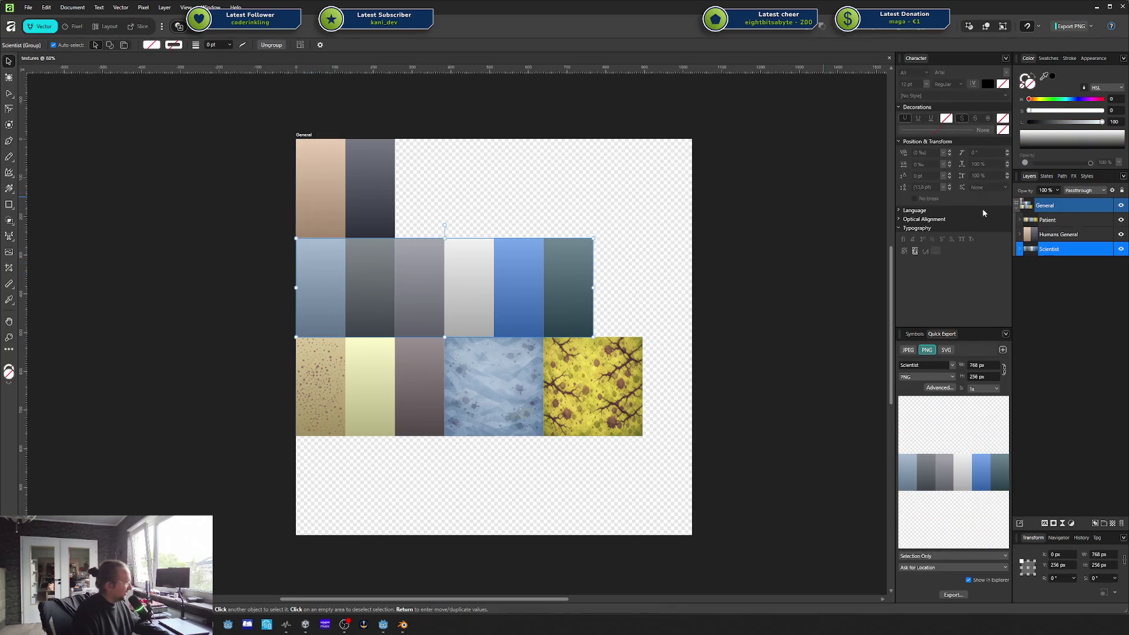
left_click(1020, 234)
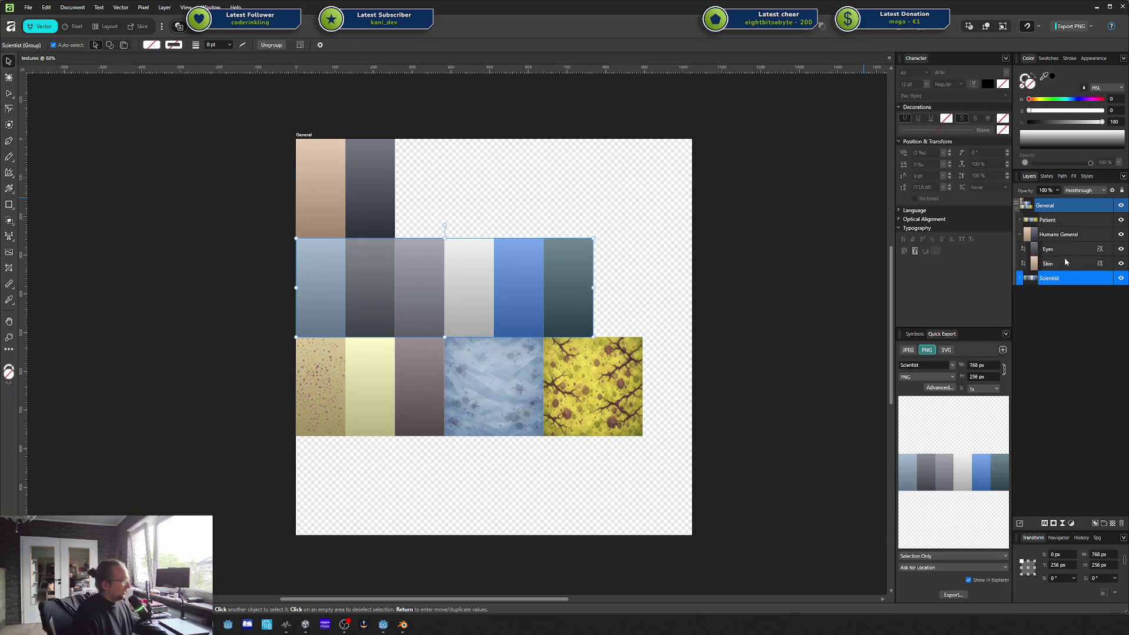
left_click(1049, 264)
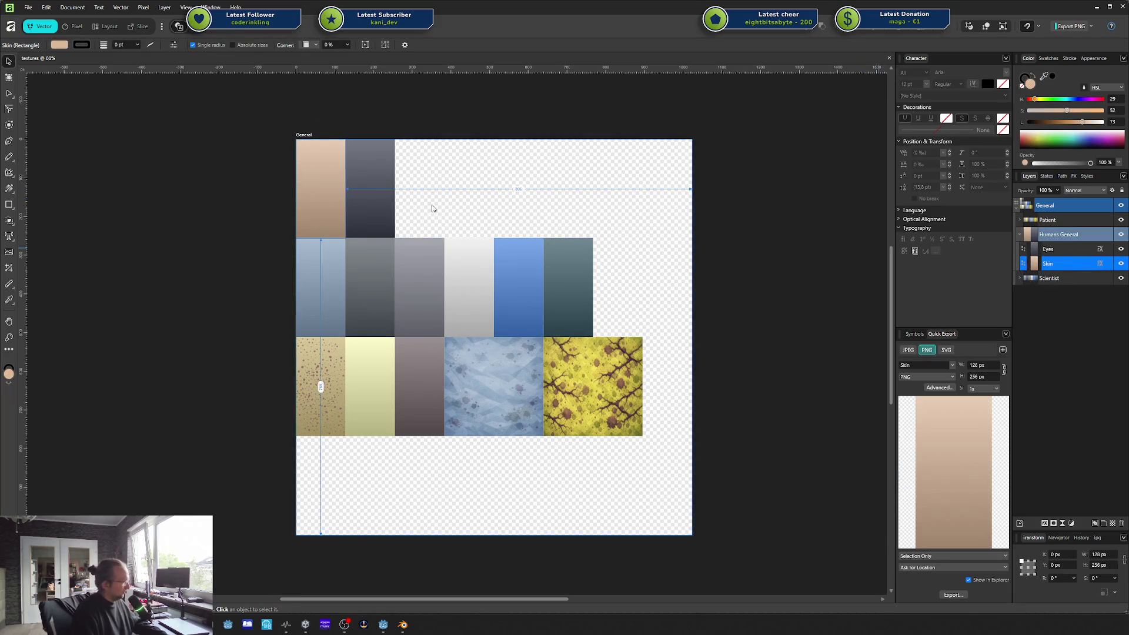
Step: Copy the skin tile to the bottom-left slot, move it out of Humans General, and name it 'Glas'
mouse_move(330, 204)
left_mouse_down()
mouse_move(353, 560)
mouse_move(355, 504)
left_mouse_up()
left_click_drag(1079, 270, 1055, 300)
left_click(1021, 234)
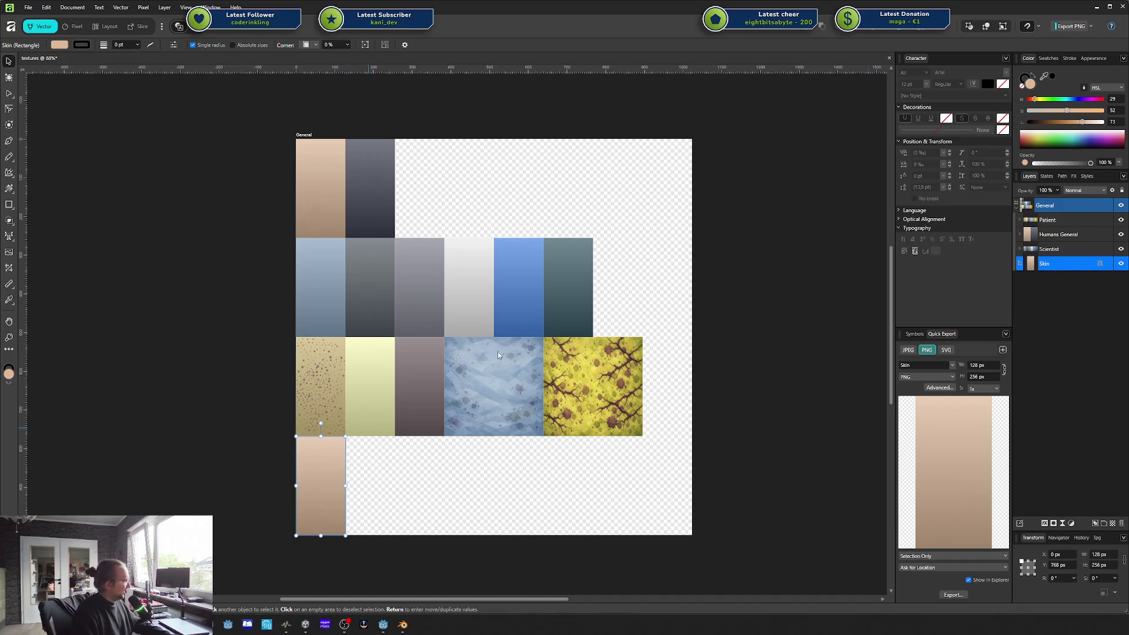
double_click(1046, 266)
type("Glas")
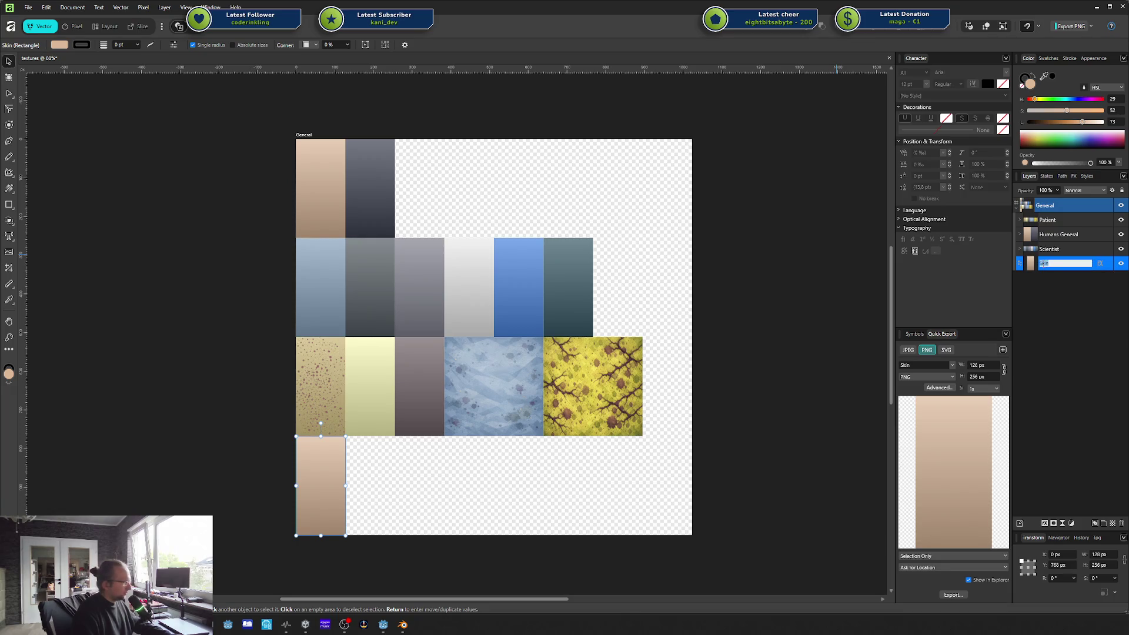
key("Return")
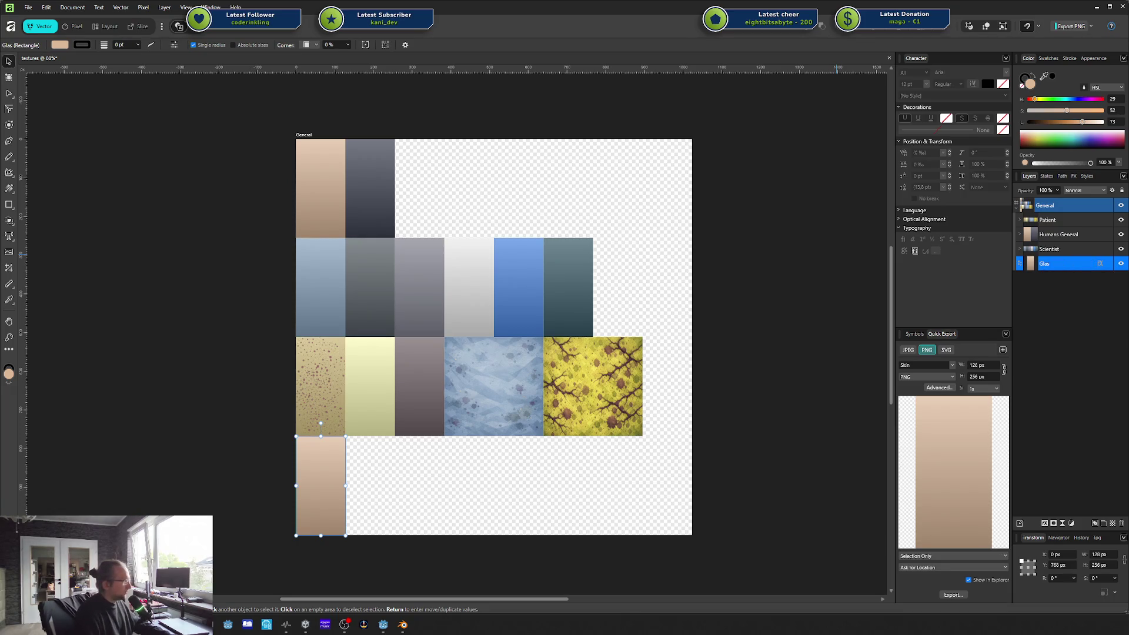
Step: Shift the Glas tile's colour from green through olive to yellow, then deselect it
left_click_drag(1035, 98, 1064, 111)
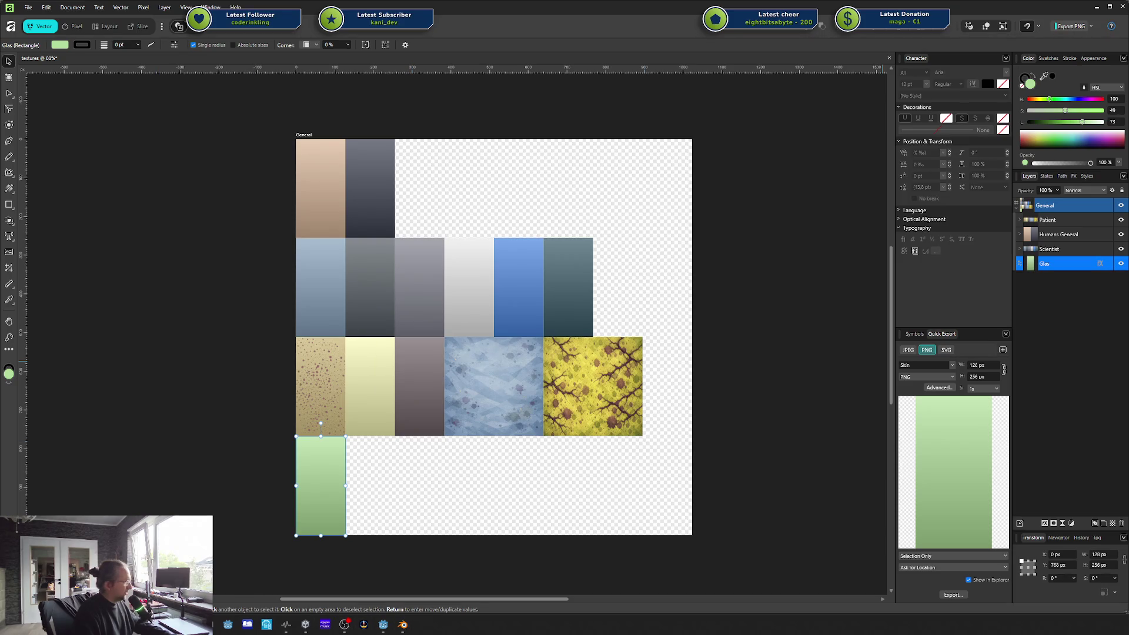
key("alt+space")
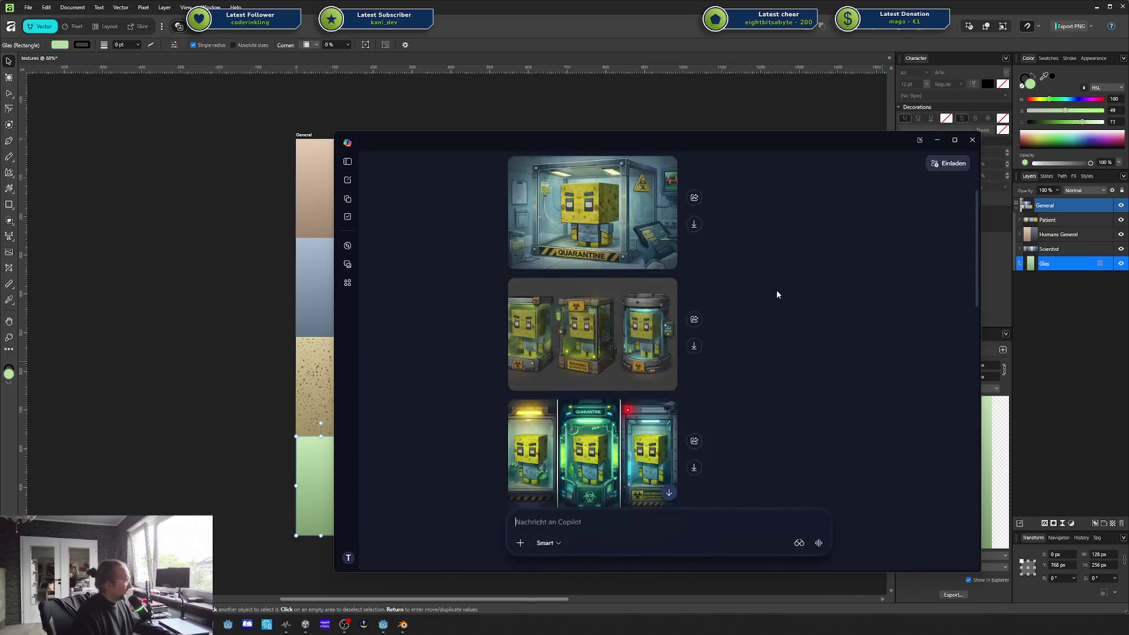
scroll(576, 395, "up", 1)
key("alt+space")
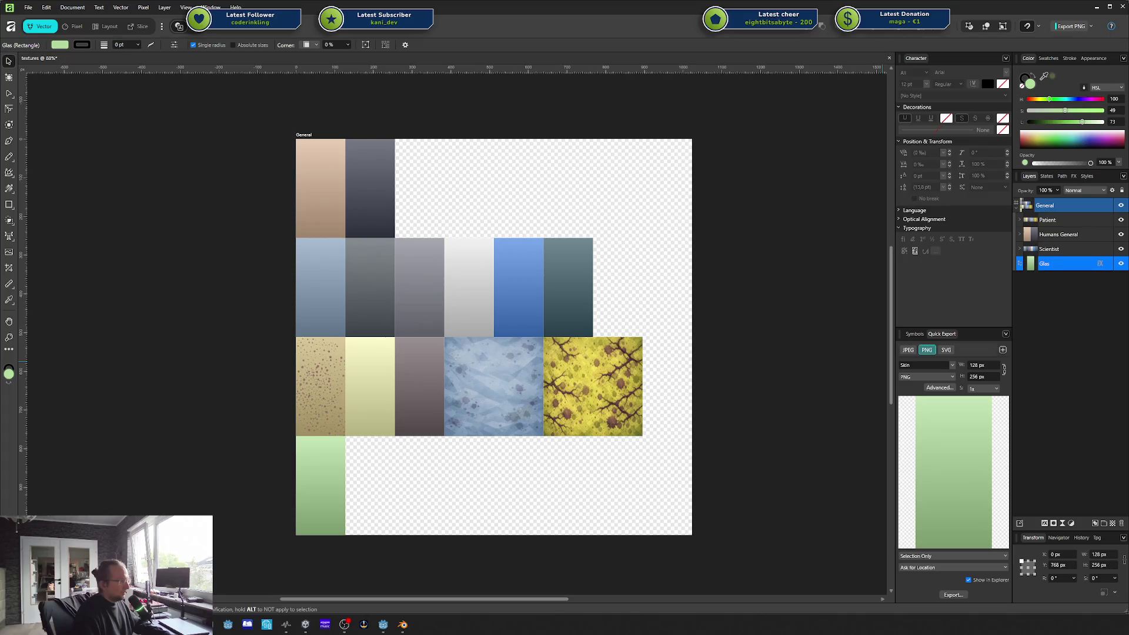
left_click(986, 71)
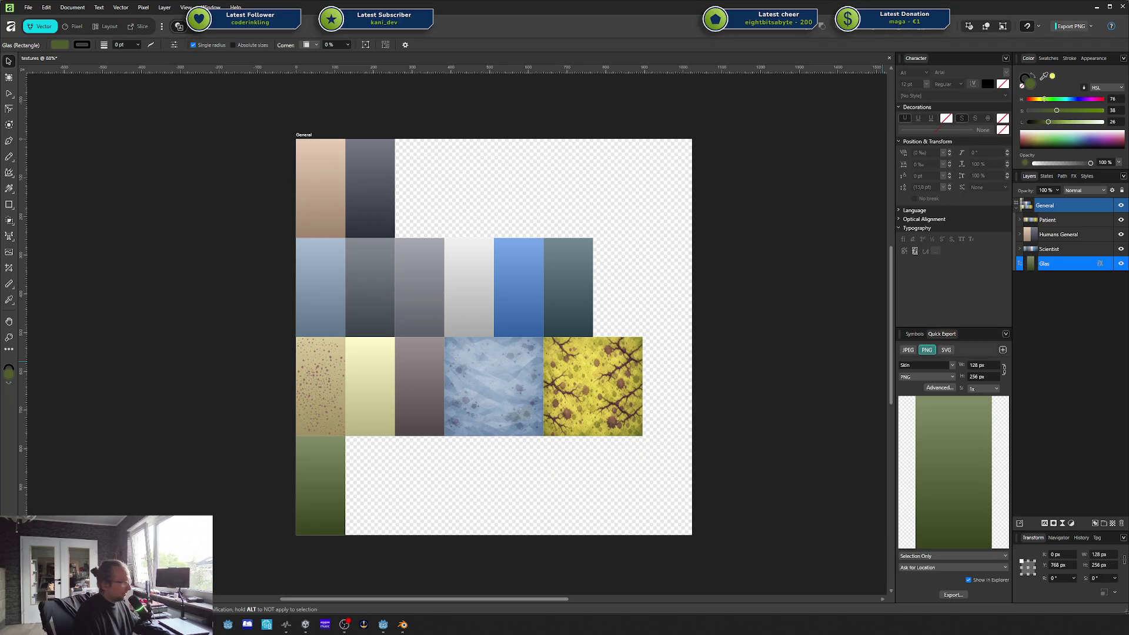
left_click(1052, 76)
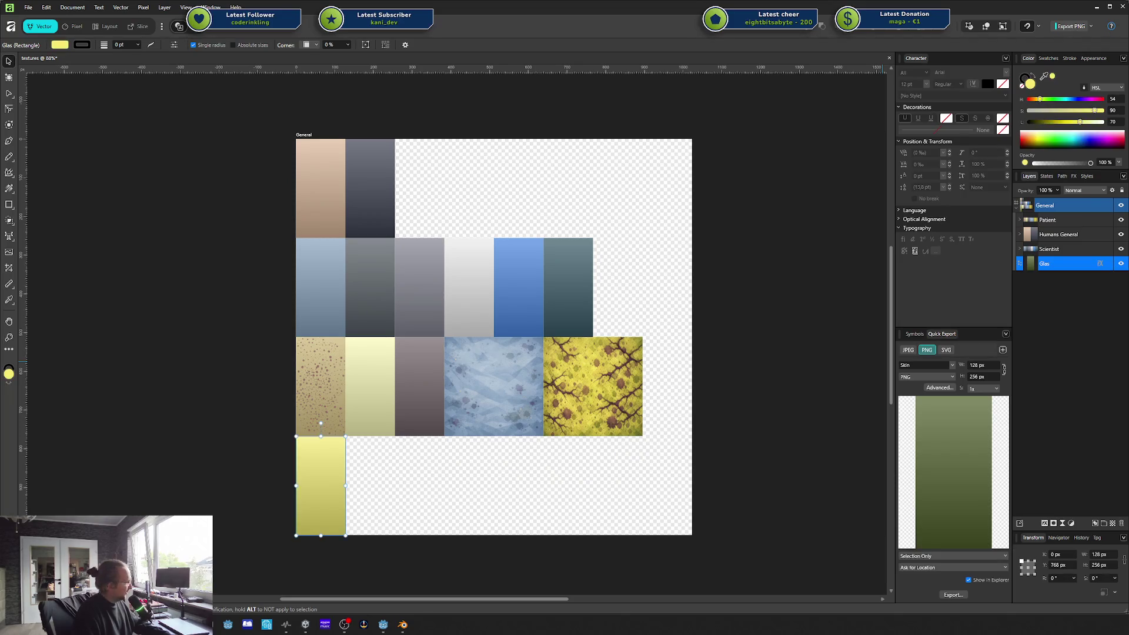
left_click(849, 244)
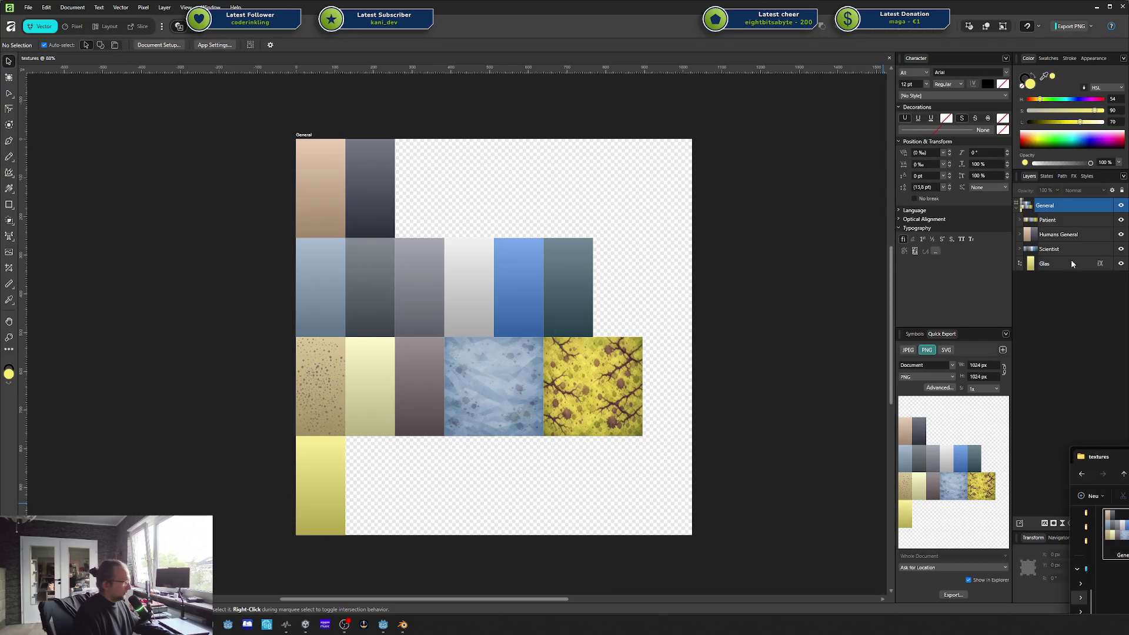
Step: Re-export the General artboard over General.png and reload the texture in Blender
left_click(1051, 207)
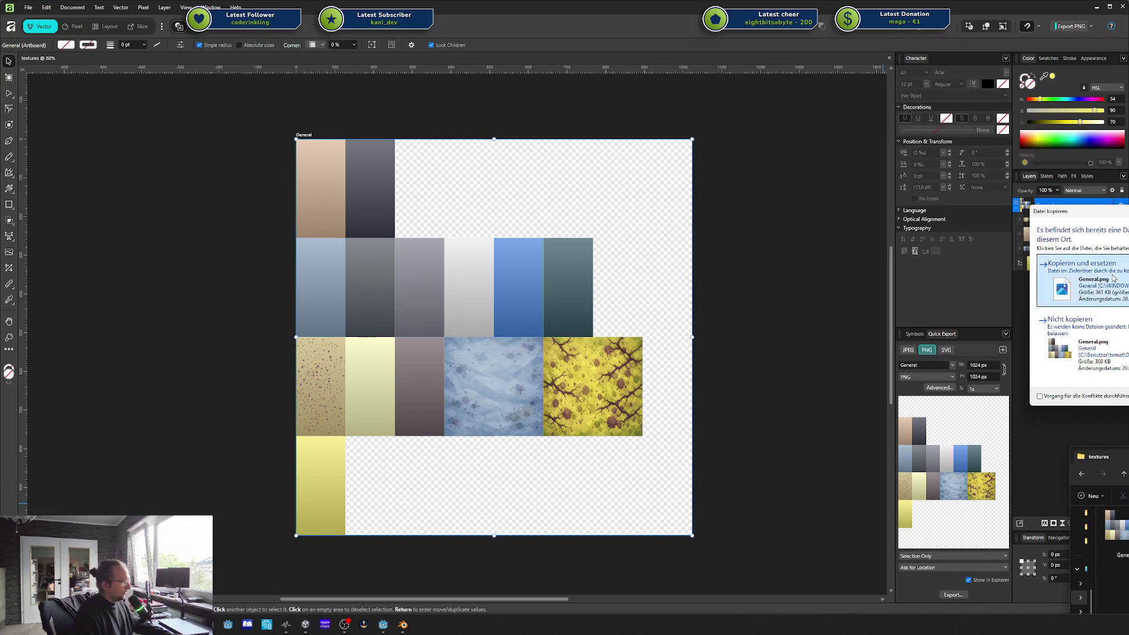
left_click(402, 624)
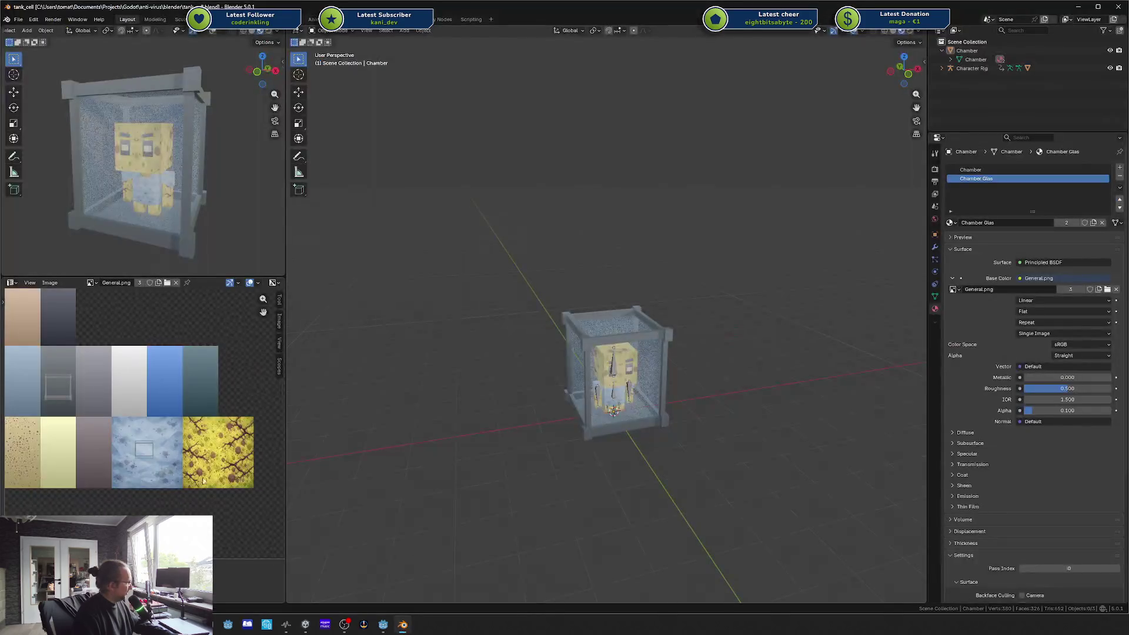
key("alt+r")
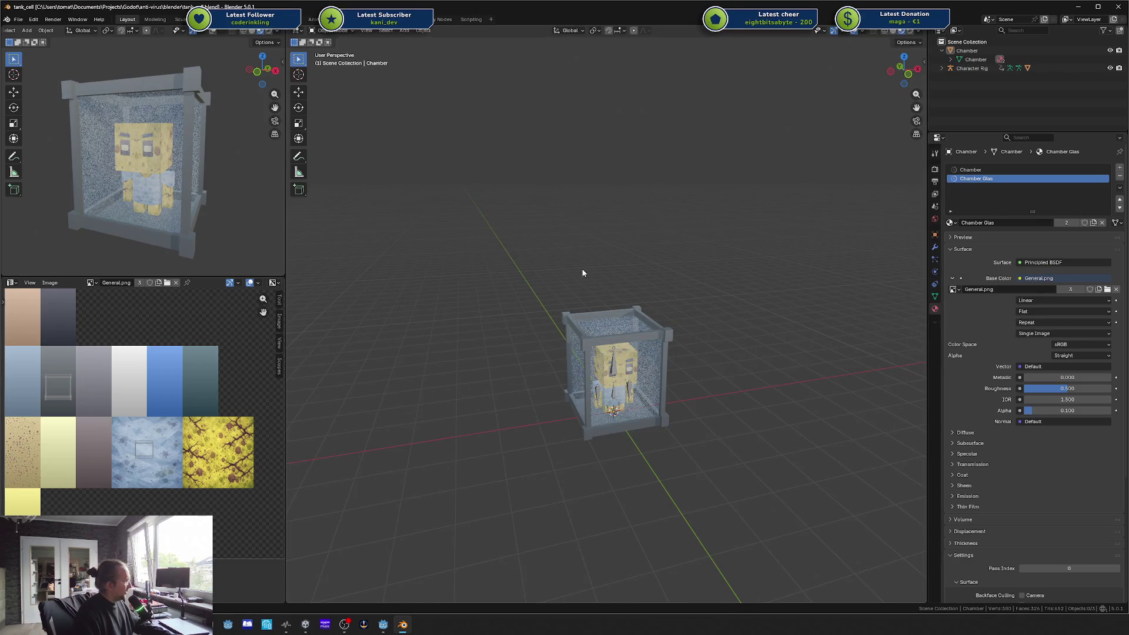
Step: Enter Edit Mode on the chamber and select only its Chamber Glas faces
scroll(511, 187, "up", 2)
scroll(510, 187, "up", 2)
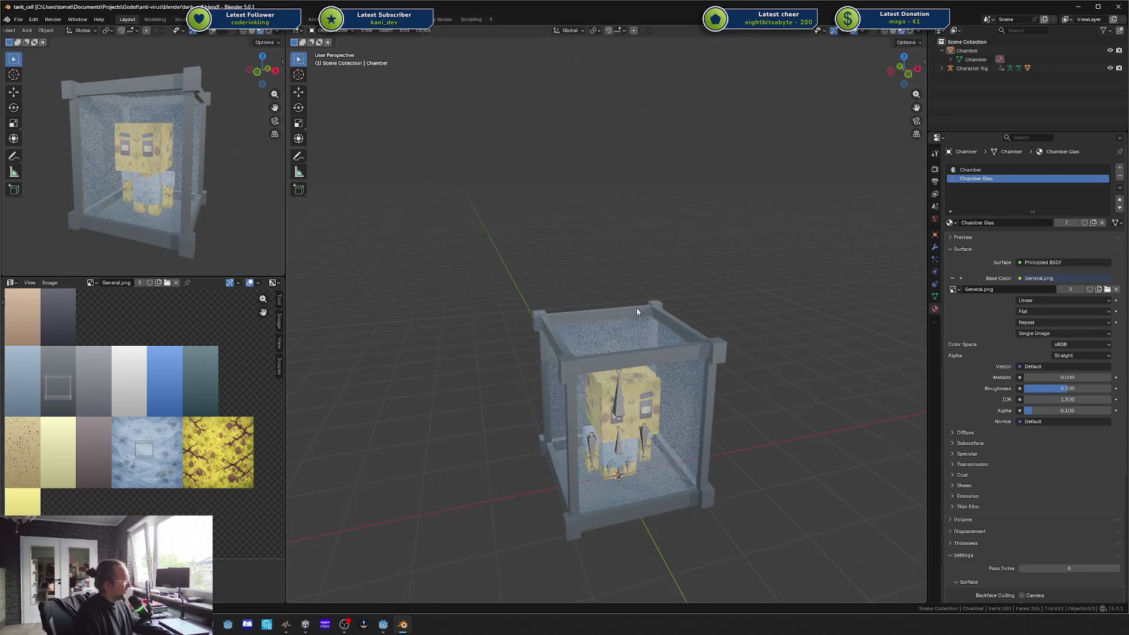
left_click(662, 382)
key("Tab")
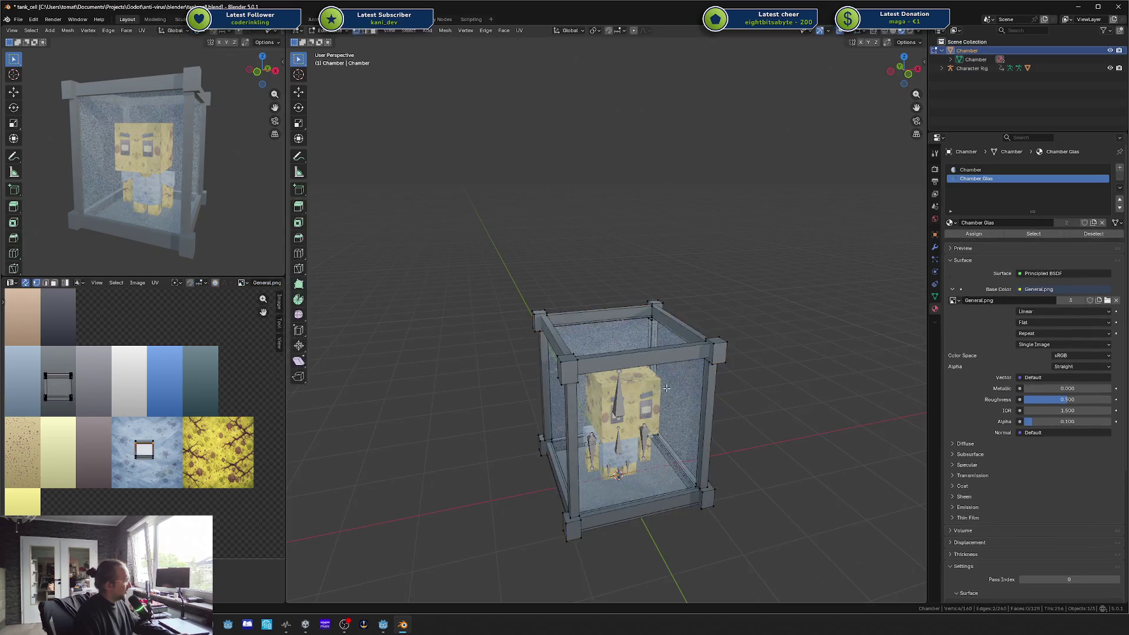
key("a")
key("alt+a")
left_click(1033, 234)
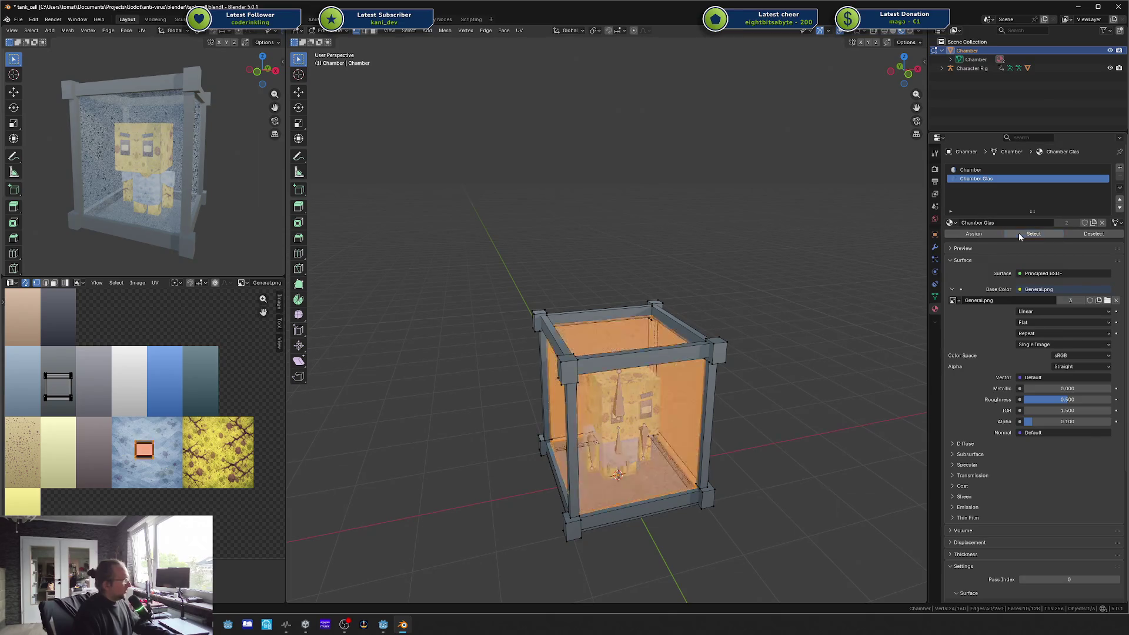
Step: Move and scale the glass UVs onto the yellow tile, then save tank_cell.blend
key("g")
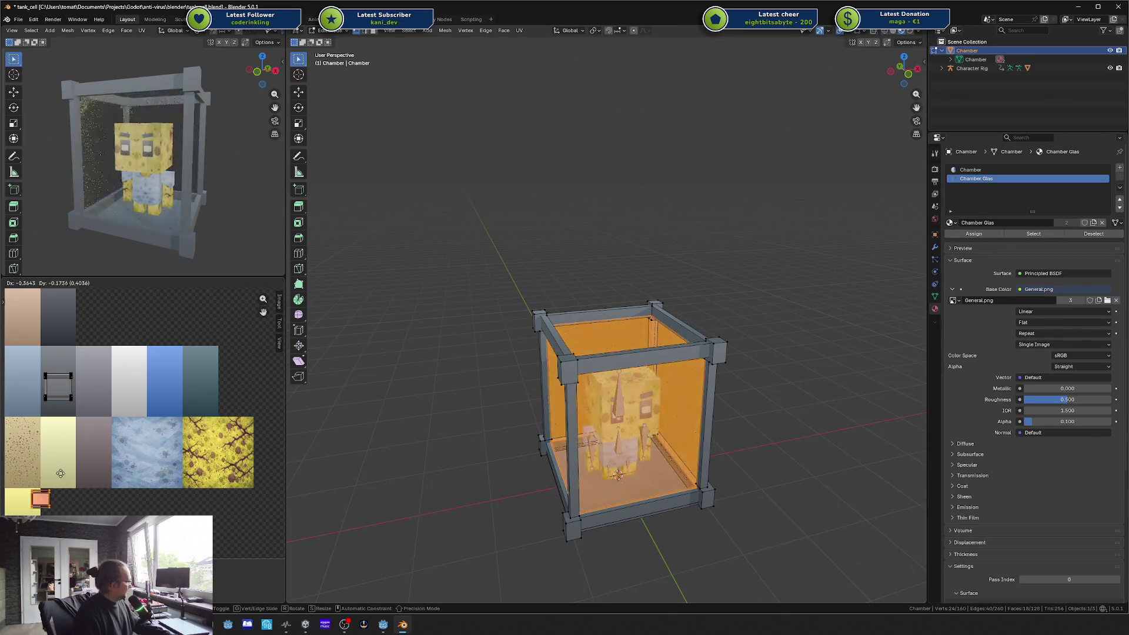
left_click(42, 491)
key("s")
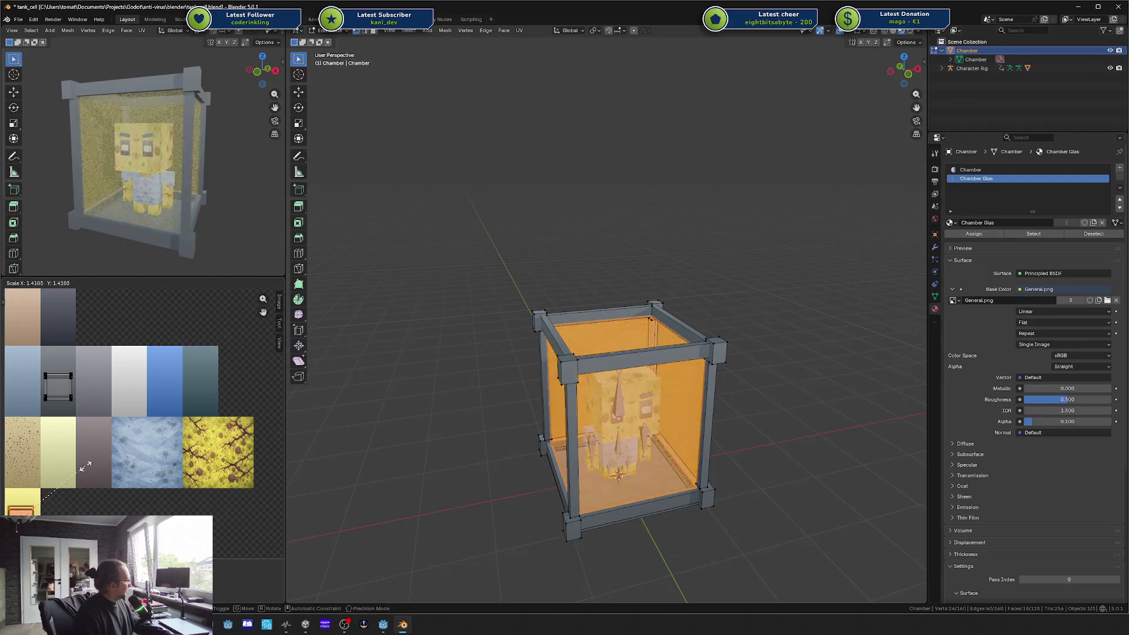
left_click(98, 441)
key("g")
left_click(102, 445)
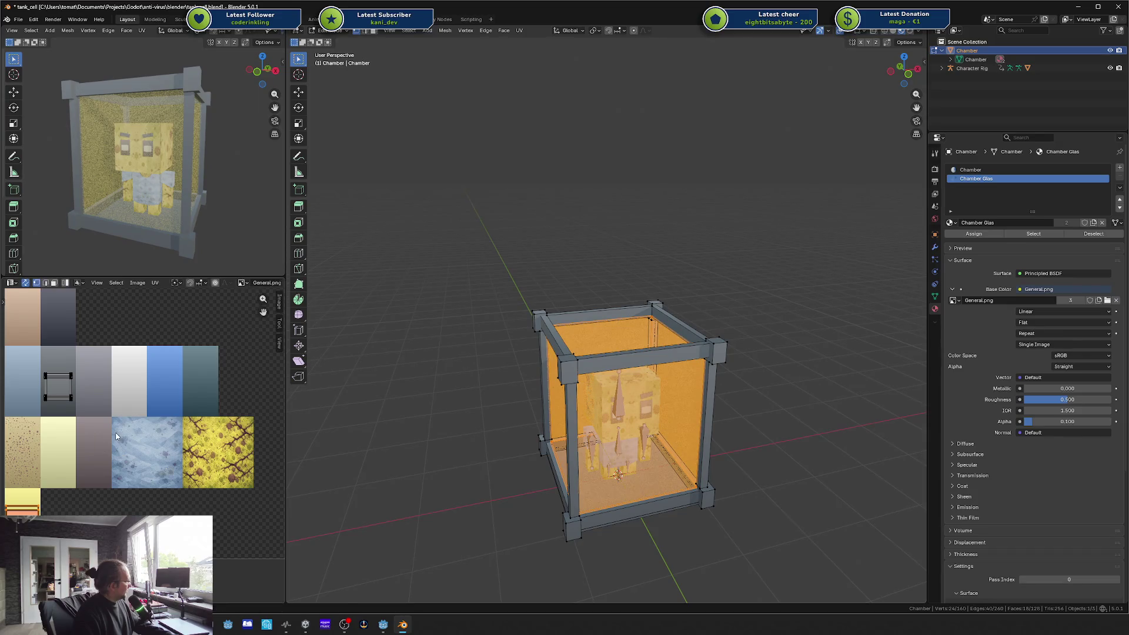
key("Tab")
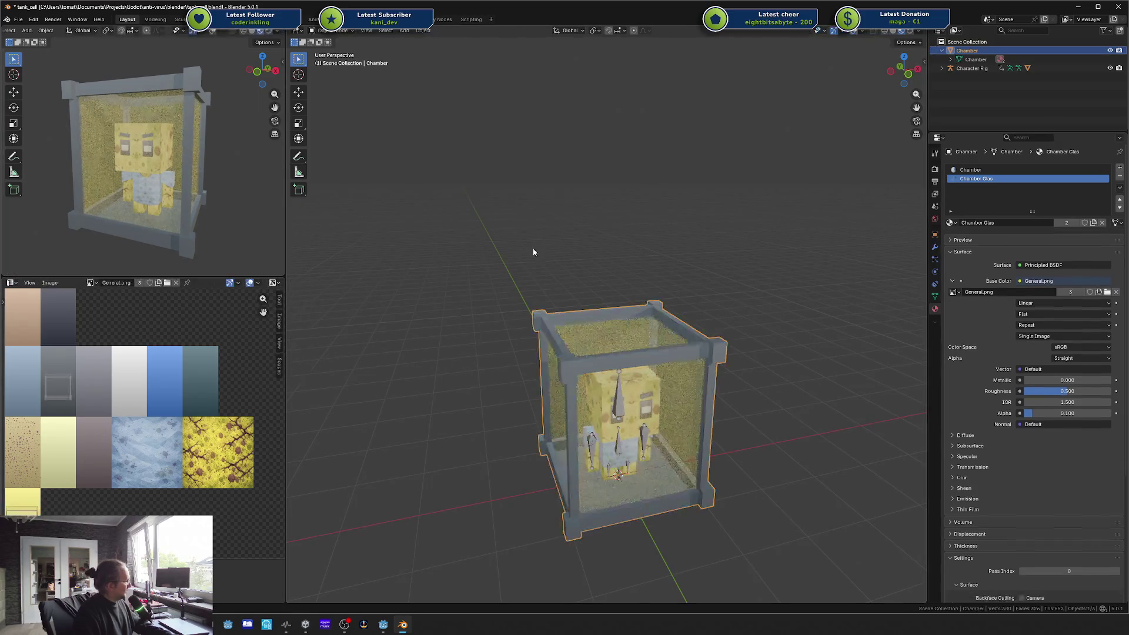
key("ctrl+s")
Step: Minimize Blender and Affinity Designer, then orbit and zoom Godot's viewport to inspect the yellow tank
left_click(1078, 8)
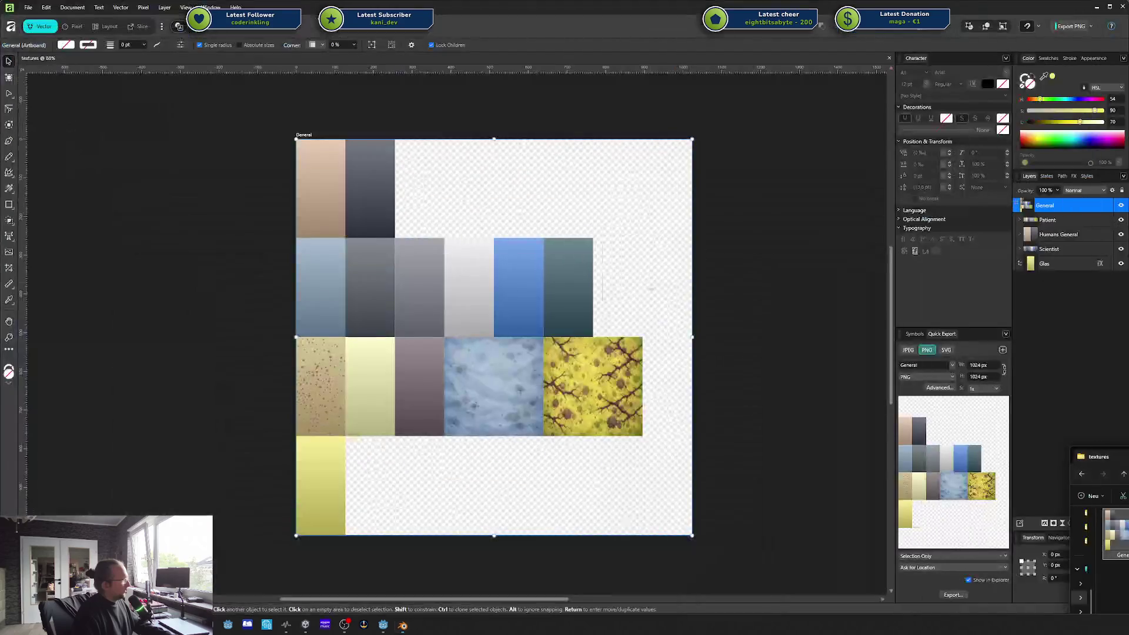
left_click(1095, 8)
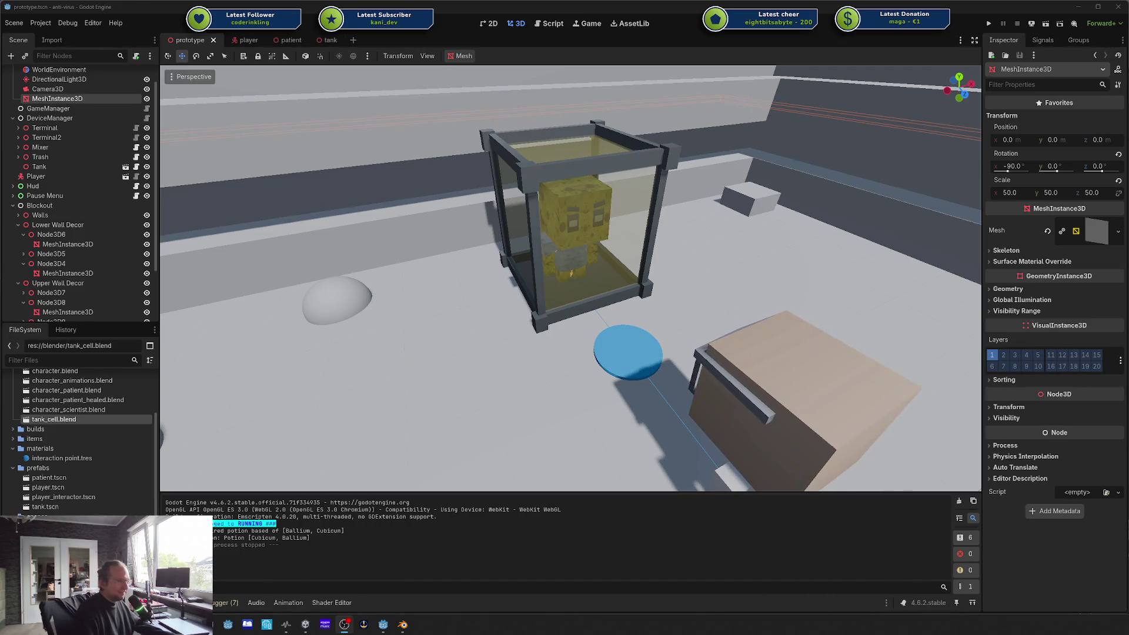
mouse_move(723, 194)
left_mouse_down()
mouse_move(675, 208)
mouse_move(669, 230)
mouse_move(633, 238)
left_mouse_up()
scroll(669, 230, "down", 5)
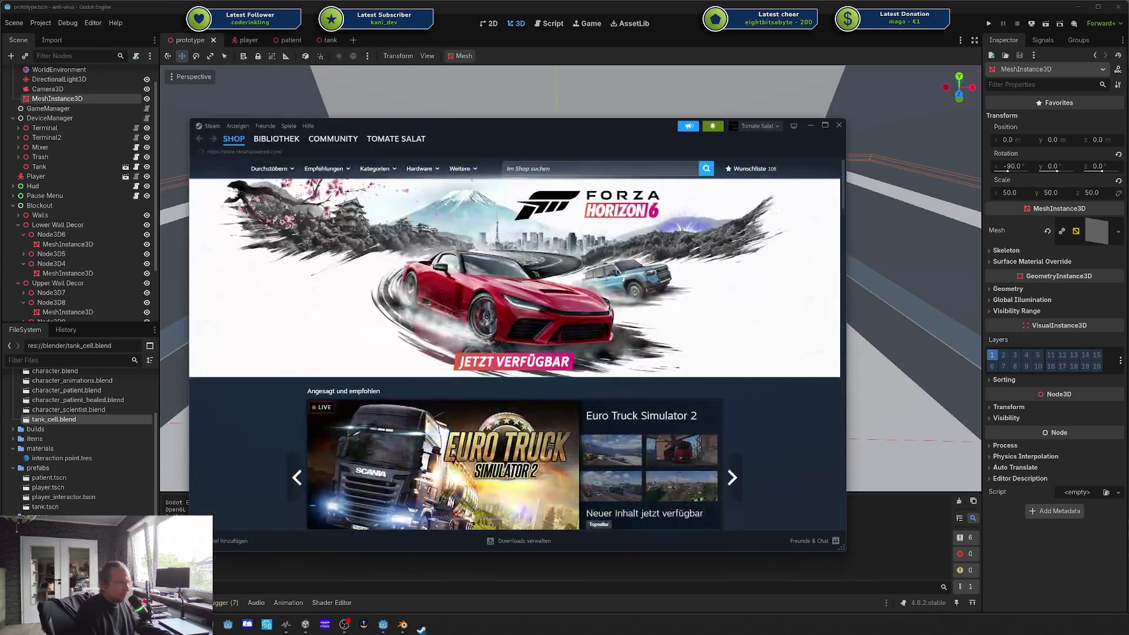
Step: Find Rookie Demo in the Steam library and start it with SPIELEN
left_click(276, 139)
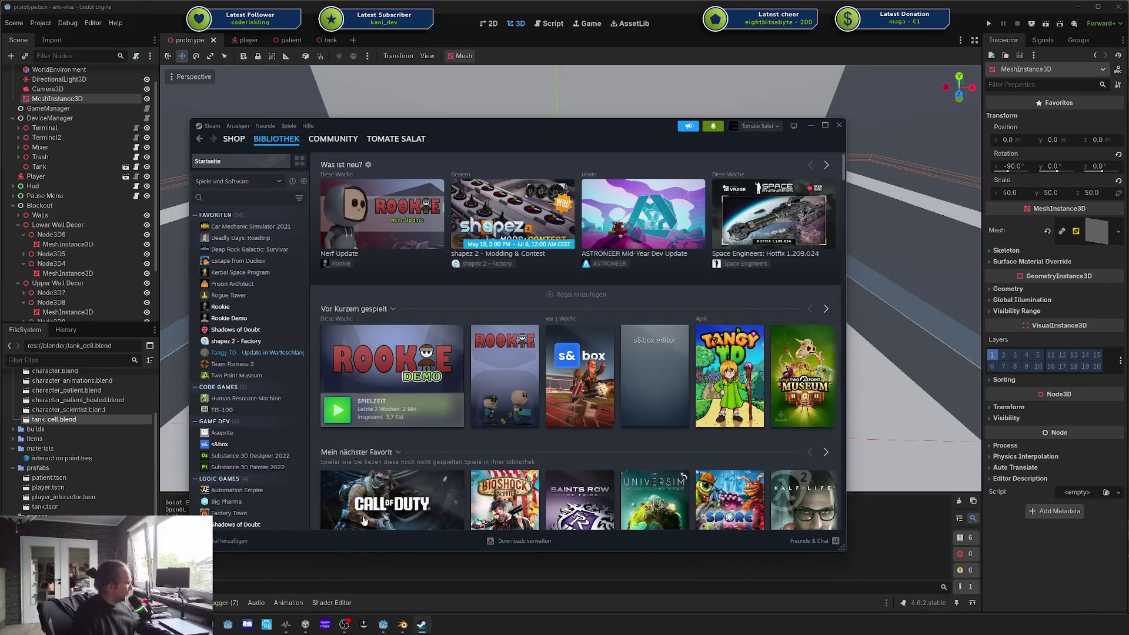
scroll(249, 474, "down", 3)
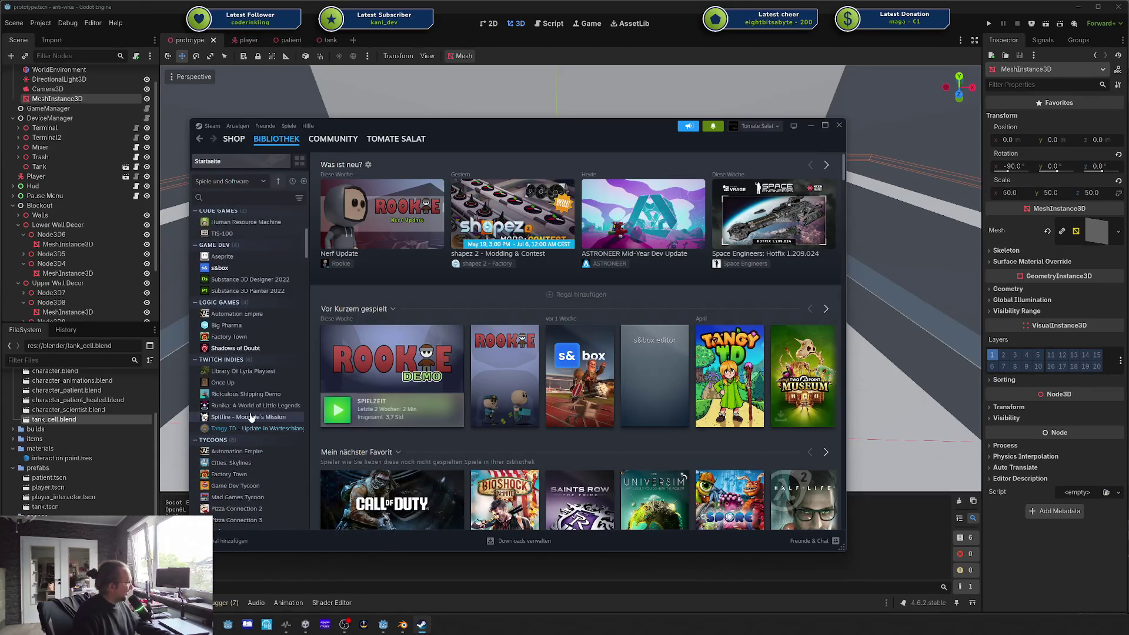
scroll(251, 372, "up", 2)
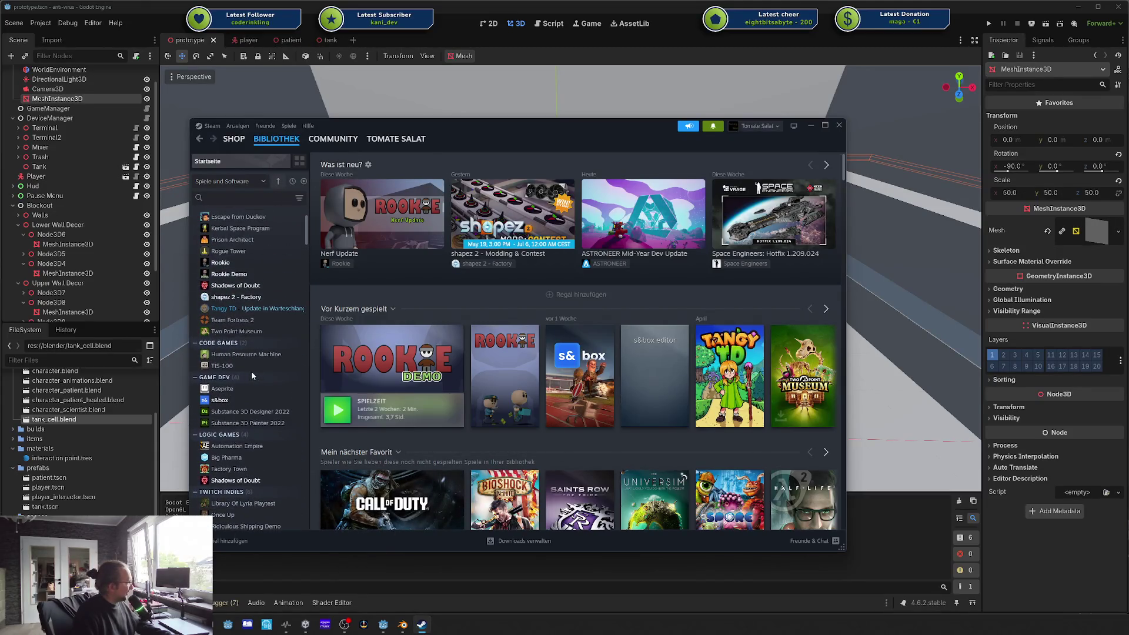
left_click(232, 274)
left_click(384, 310)
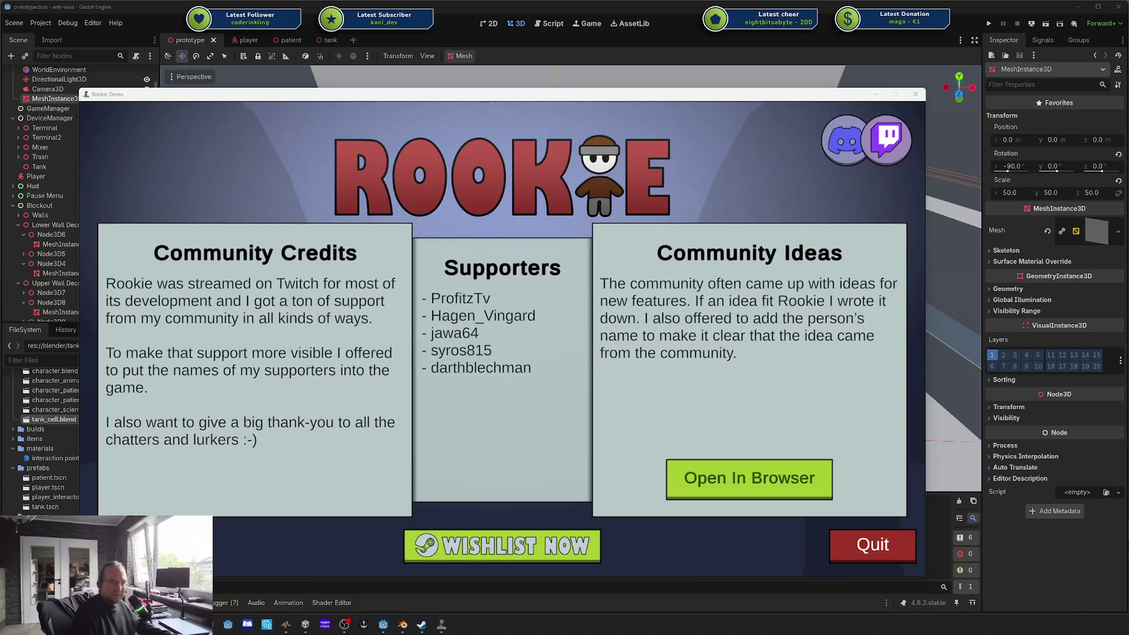
Step: Return to the Rookie Demo window and close the Community Credits overlay
key("alt+Tab")
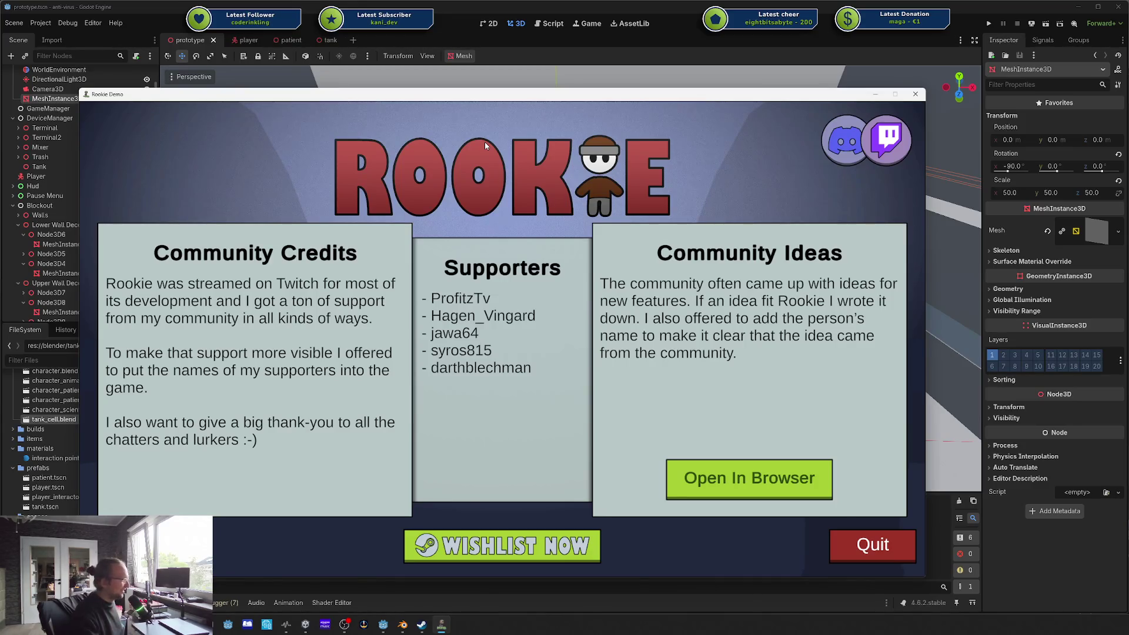
left_click(151, 422)
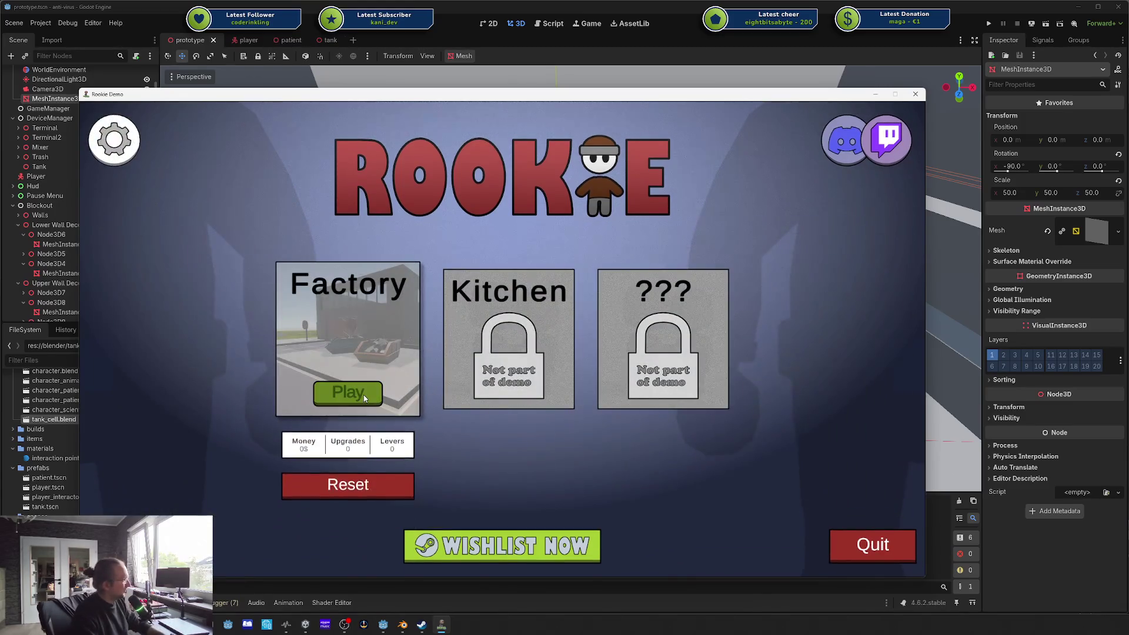
Step: Start the Factory level and interact with the middle worker's machine
left_click(362, 394)
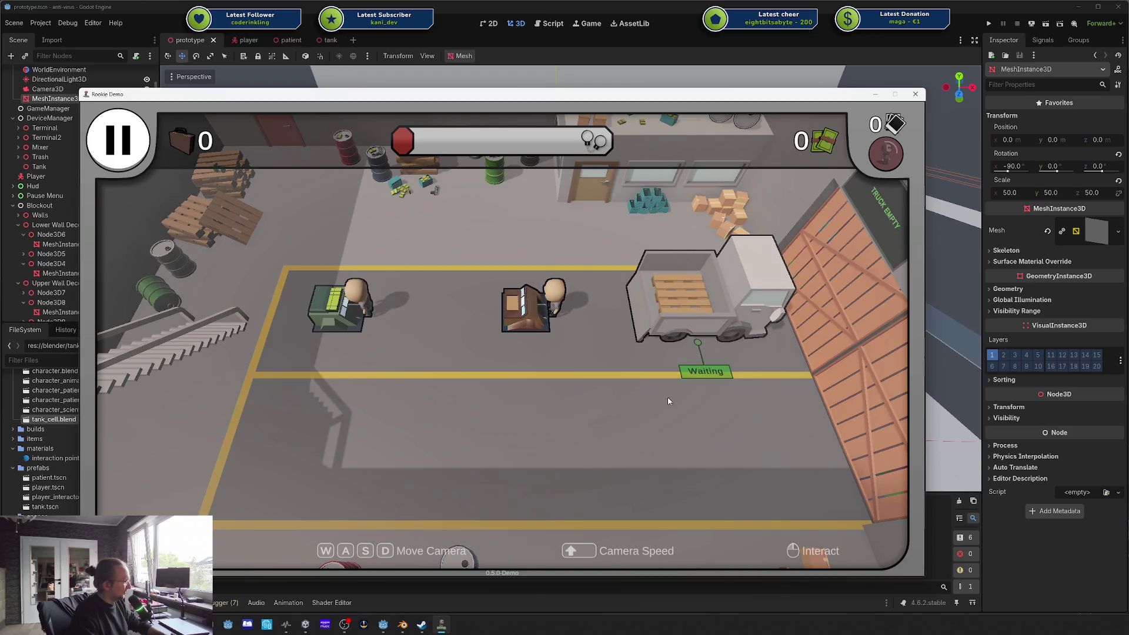
left_click(699, 343)
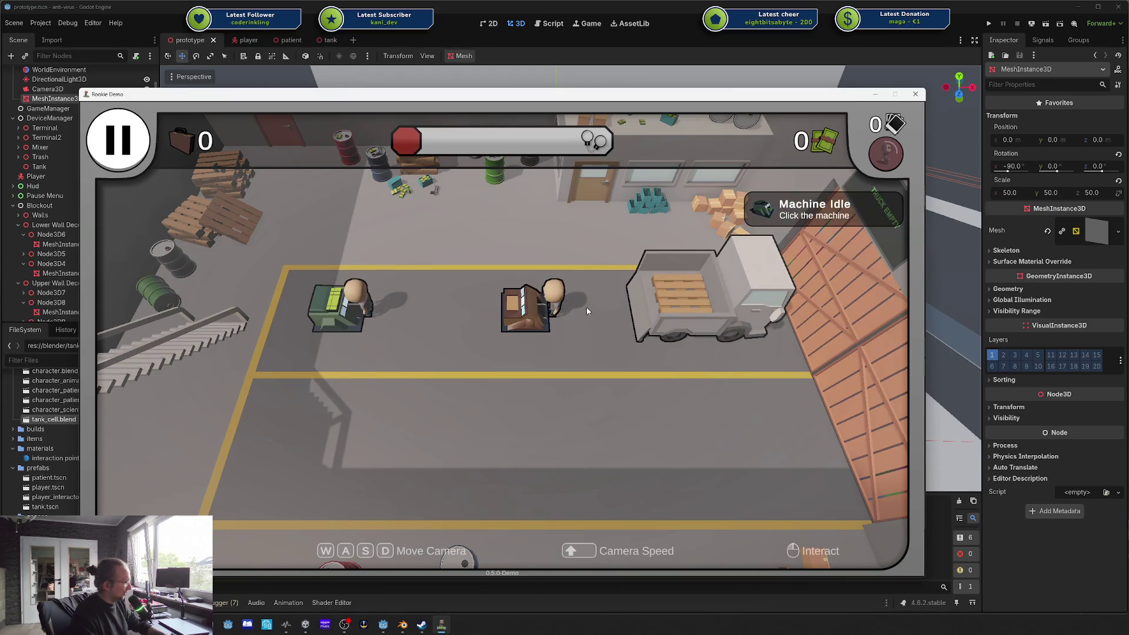
mouse_move(708, 379)
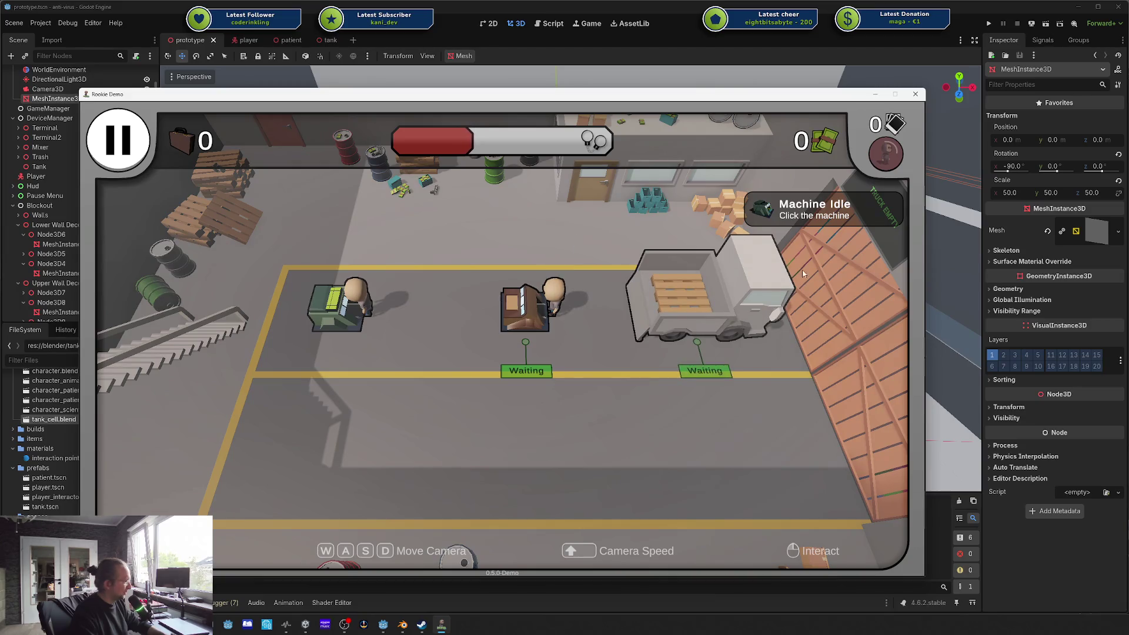
Step: Toggle the developer console and pause menu, go to Main Menu, and quit the game
key("grave")
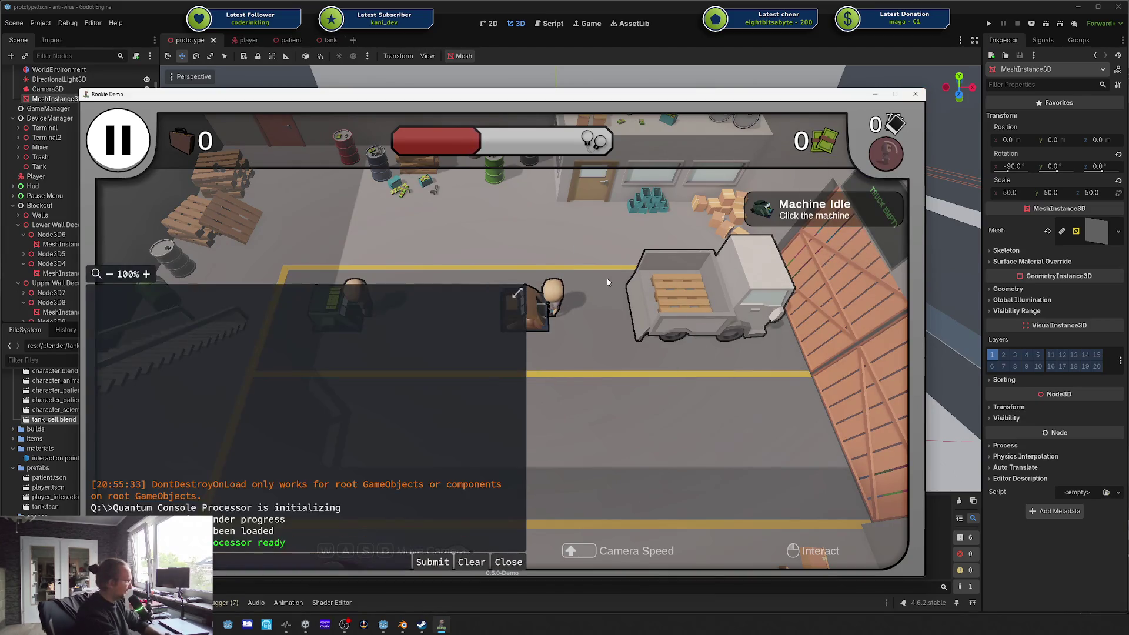
type("s")
key("BackSpace")
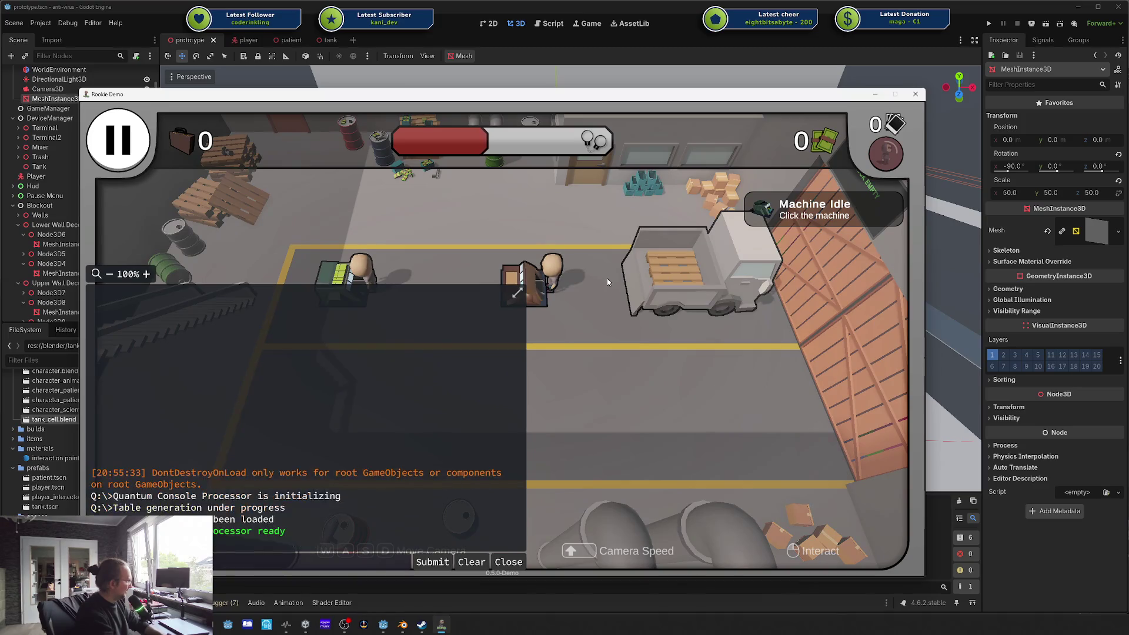
key("grave")
key("Escape")
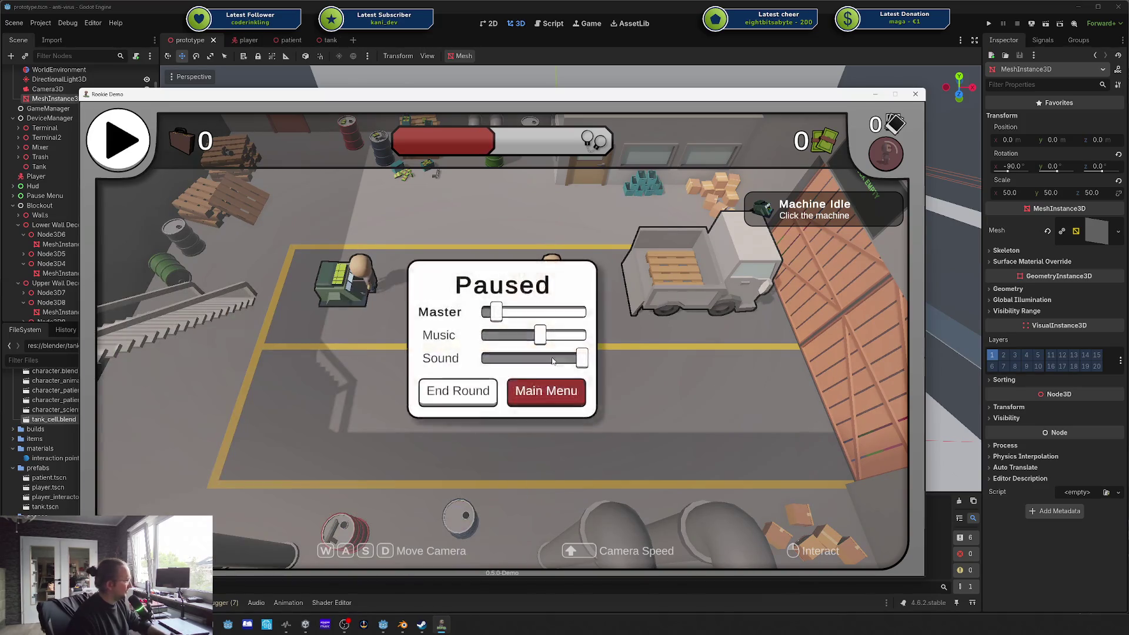
key("Escape")
key("Escape")
key("Escape")
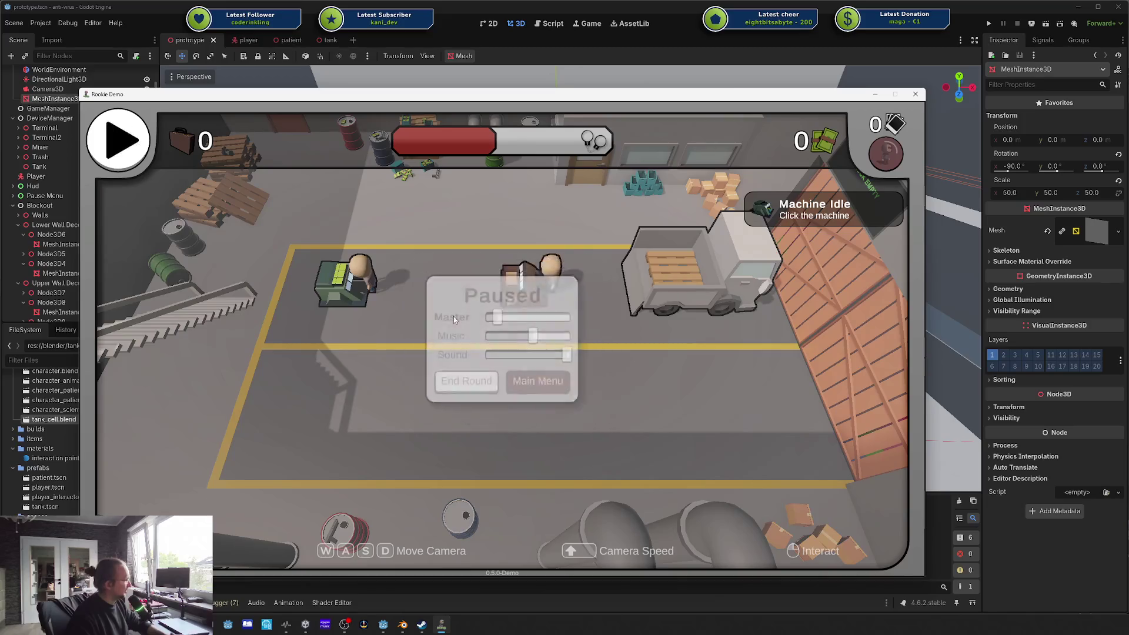
key("Escape")
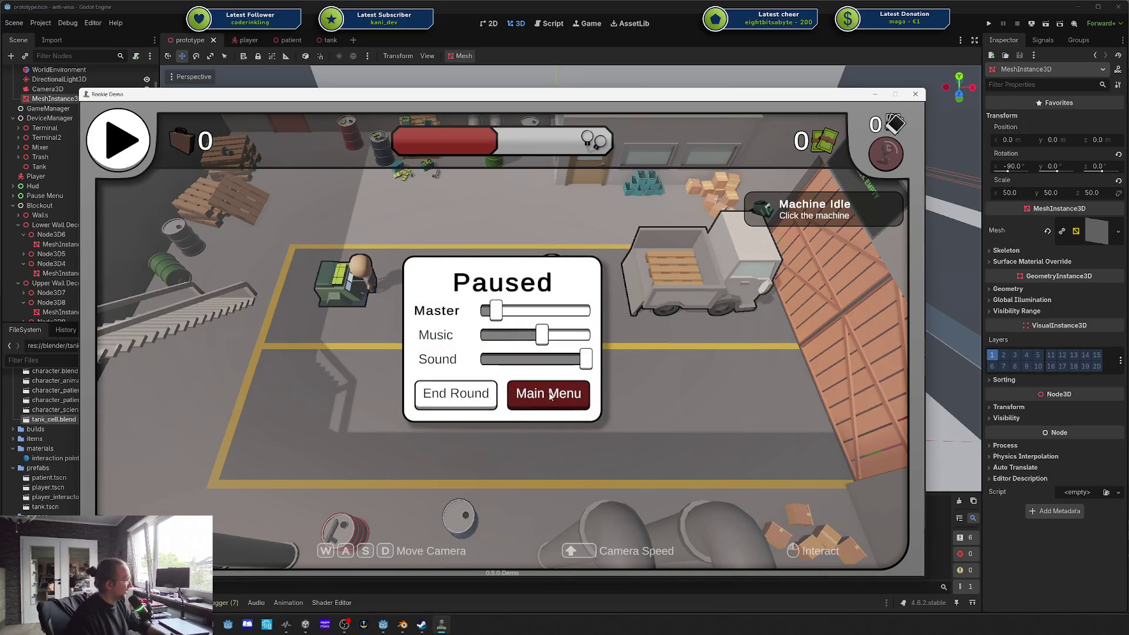
left_click(529, 397)
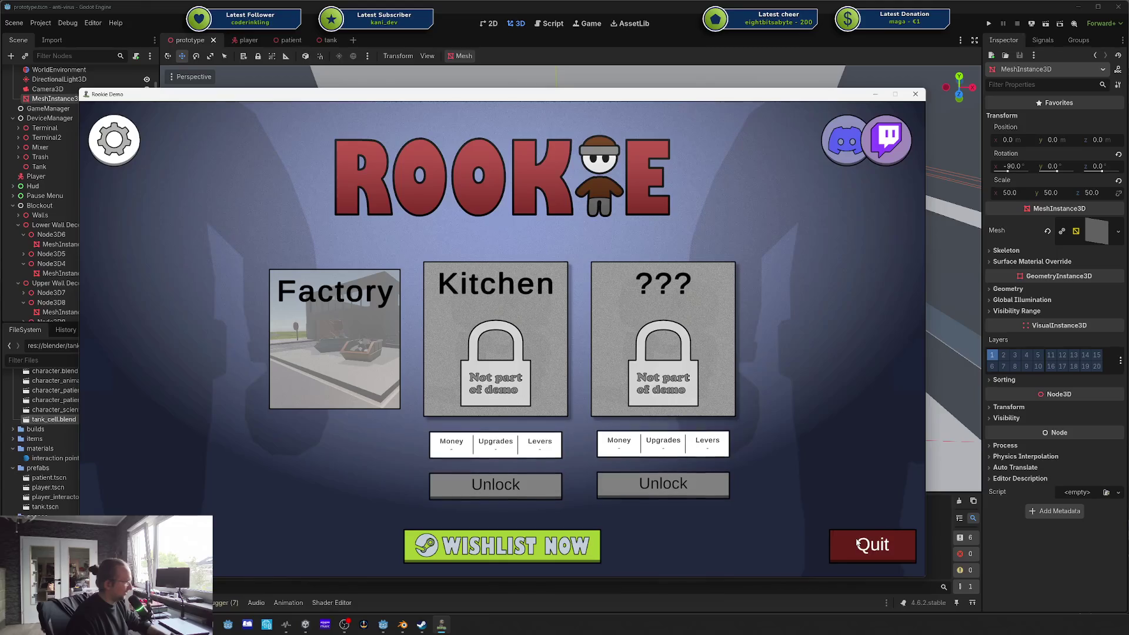
left_click(880, 546)
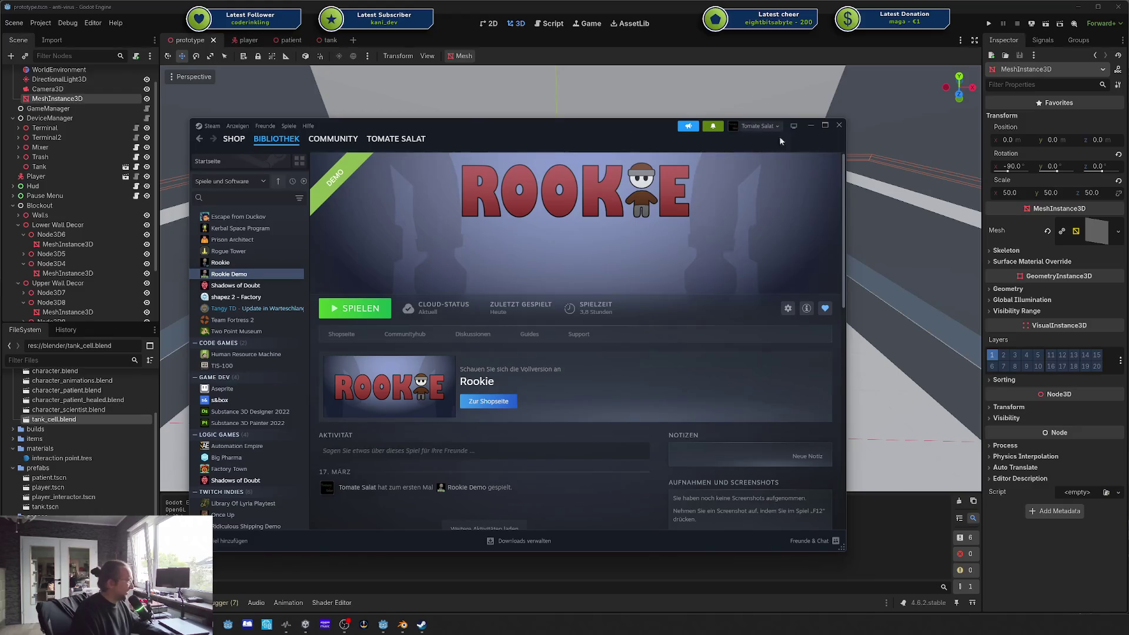
Step: Close Steam, run the project with F5, and walk the player up to the glass tank
left_click(727, 37)
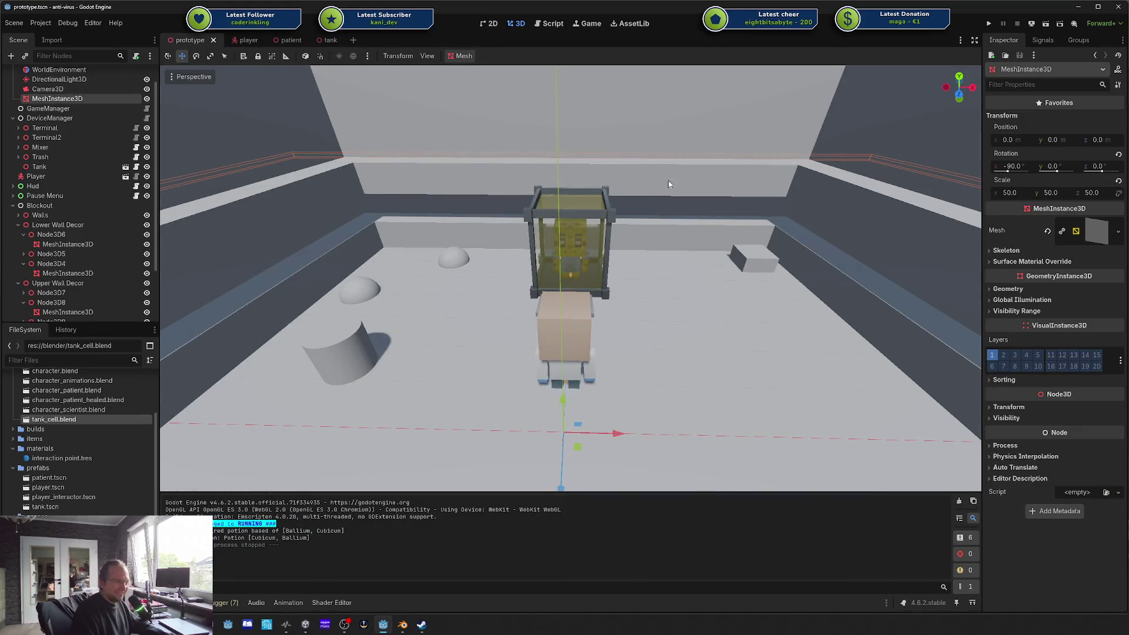
mouse_move(612, 290)
left_mouse_down()
mouse_move(546, 294)
mouse_move(785, 181)
left_mouse_up()
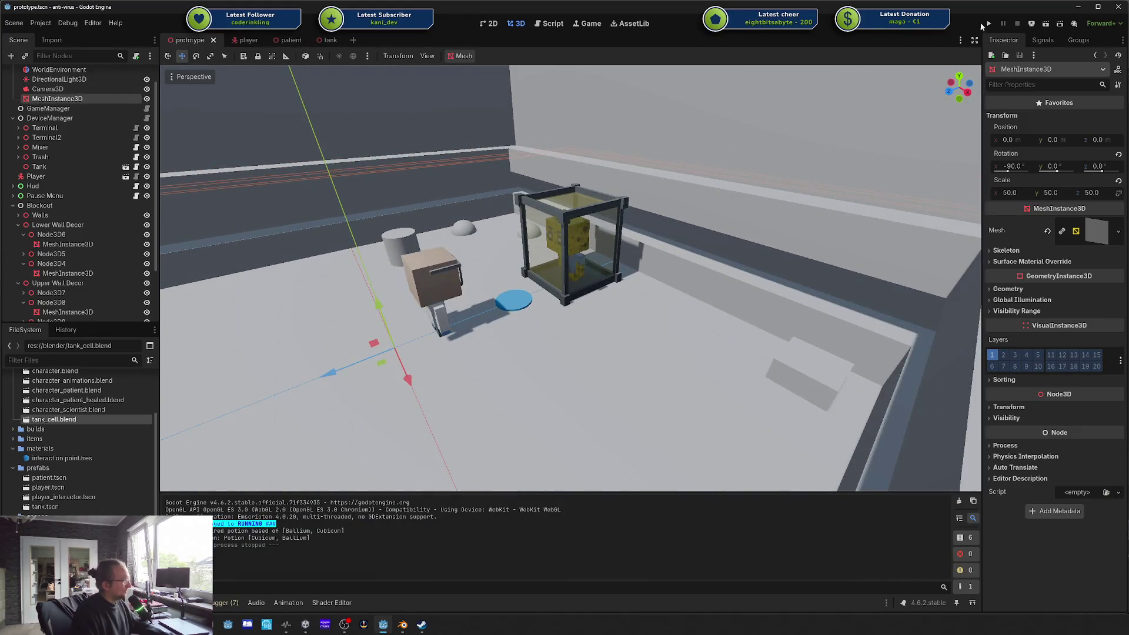
key("F5")
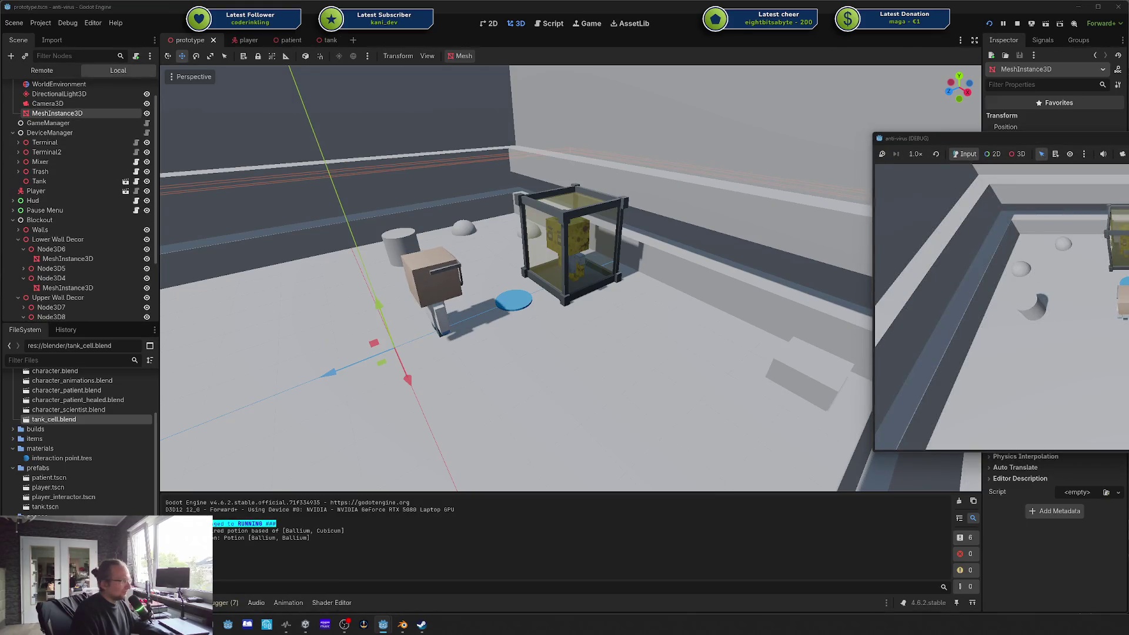
left_click(1095, 278)
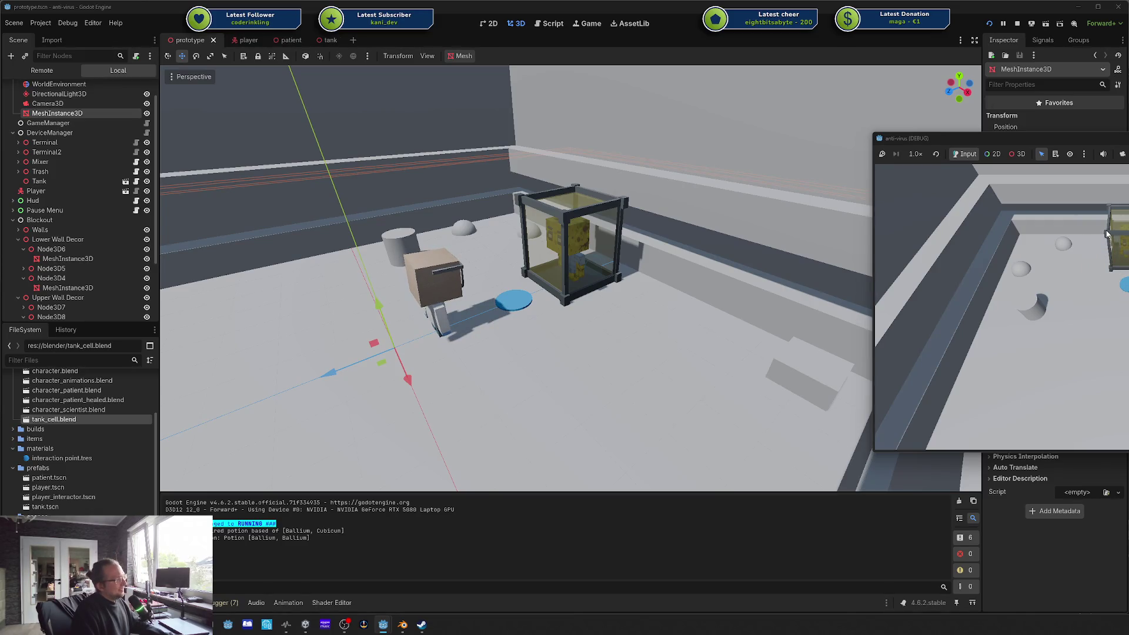
key("F5")
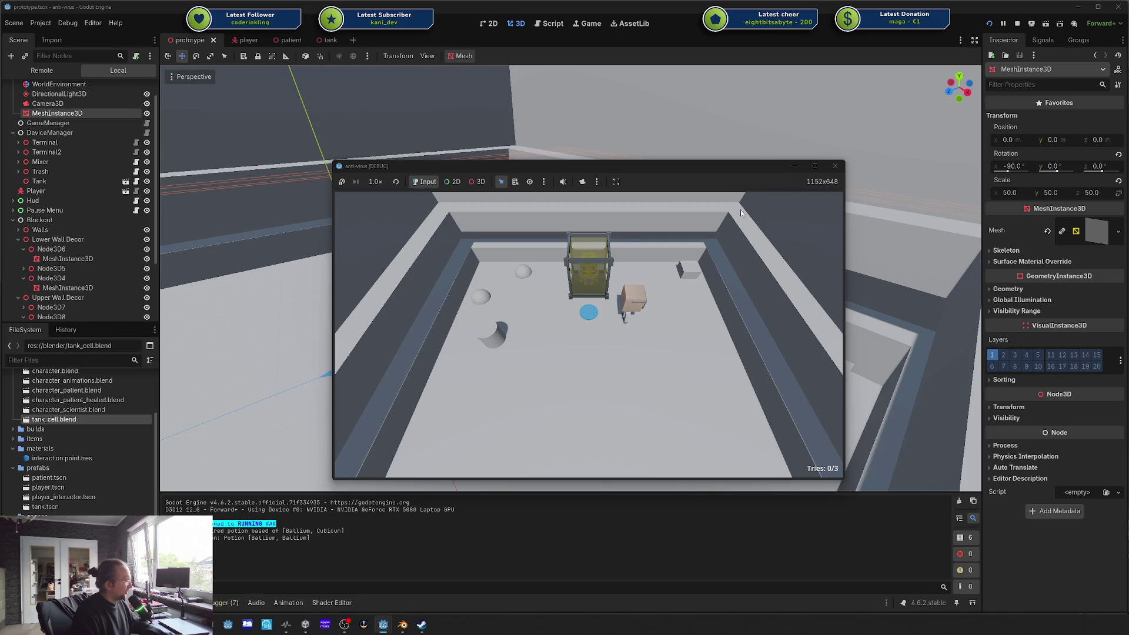
left_click(632, 265)
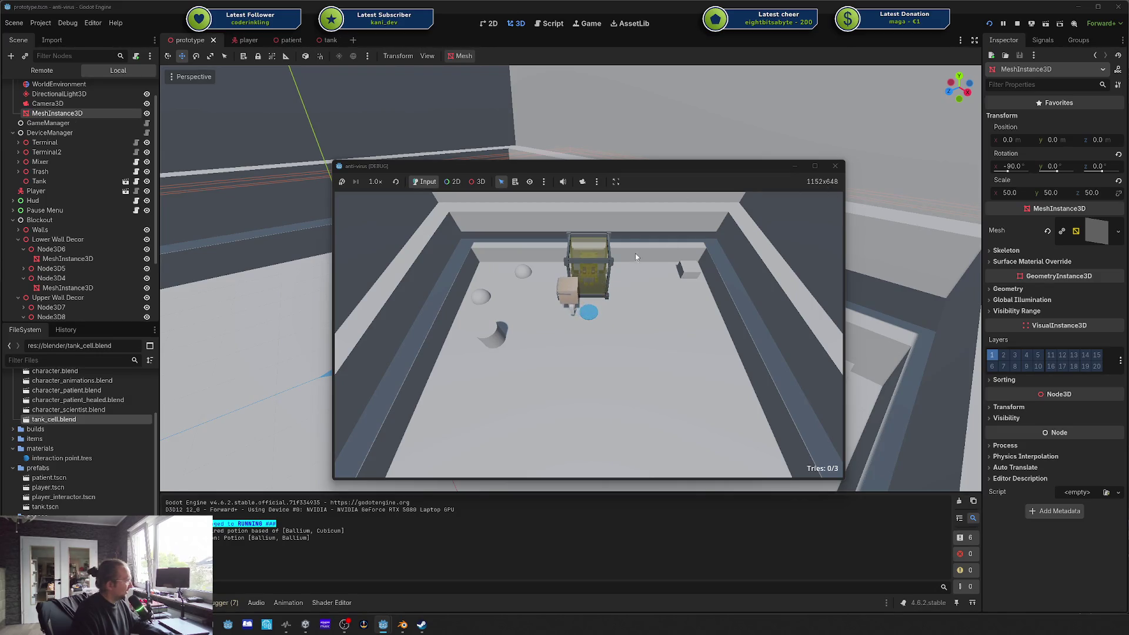
left_click_drag(659, 167, 575, 158)
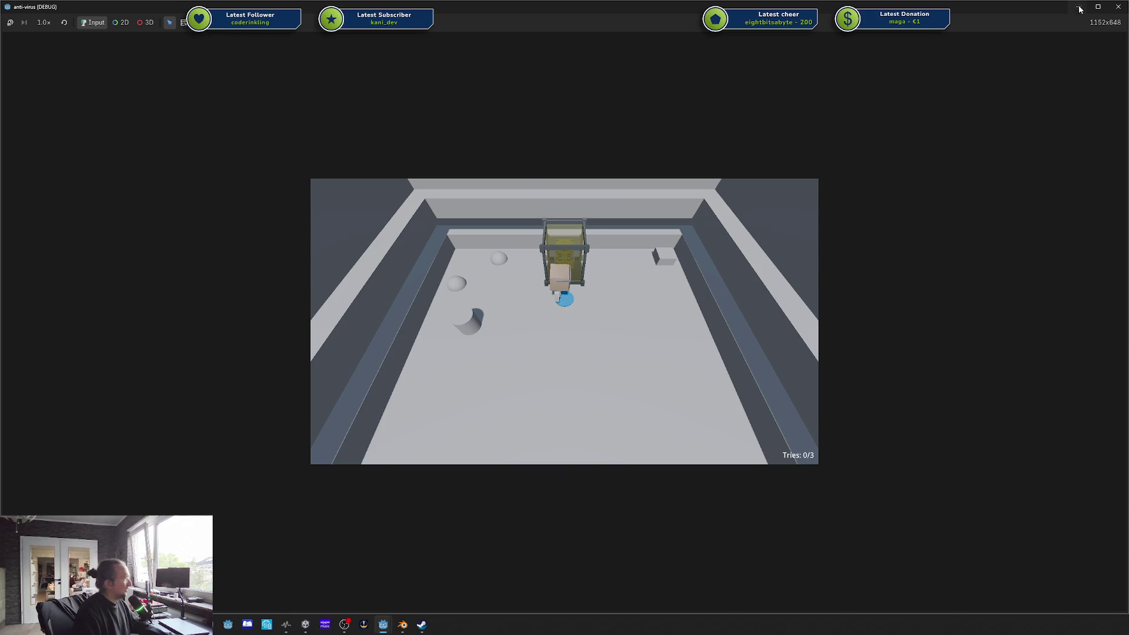
Step: Stop the running game and select the Camera3D node
left_click(1117, 7)
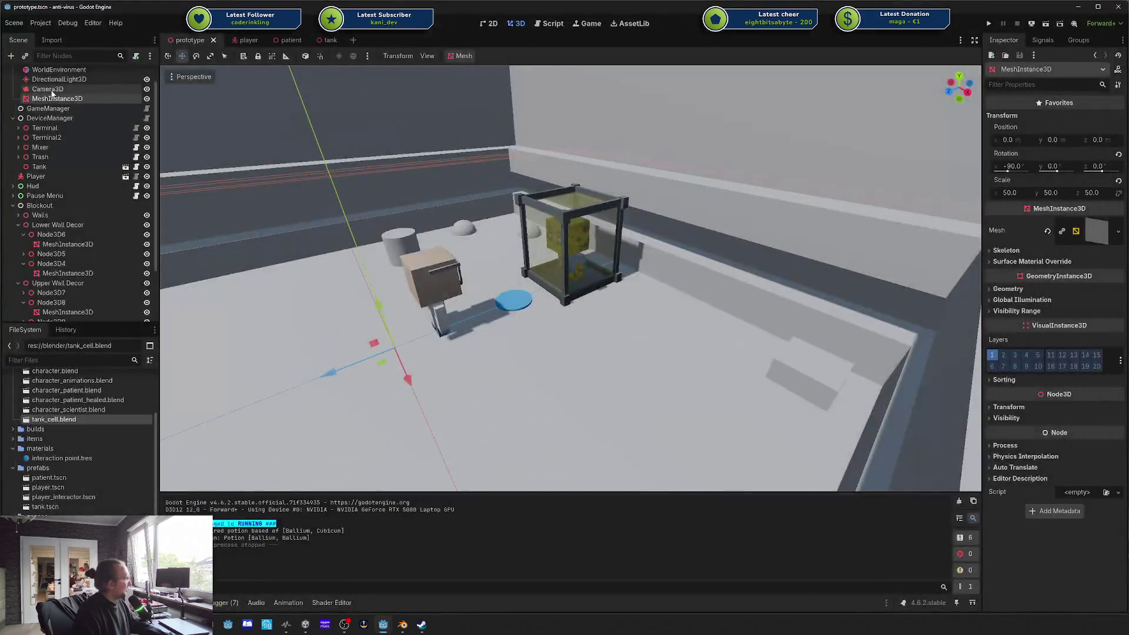
left_click(50, 90)
scroll(1076, 305, "down", 2)
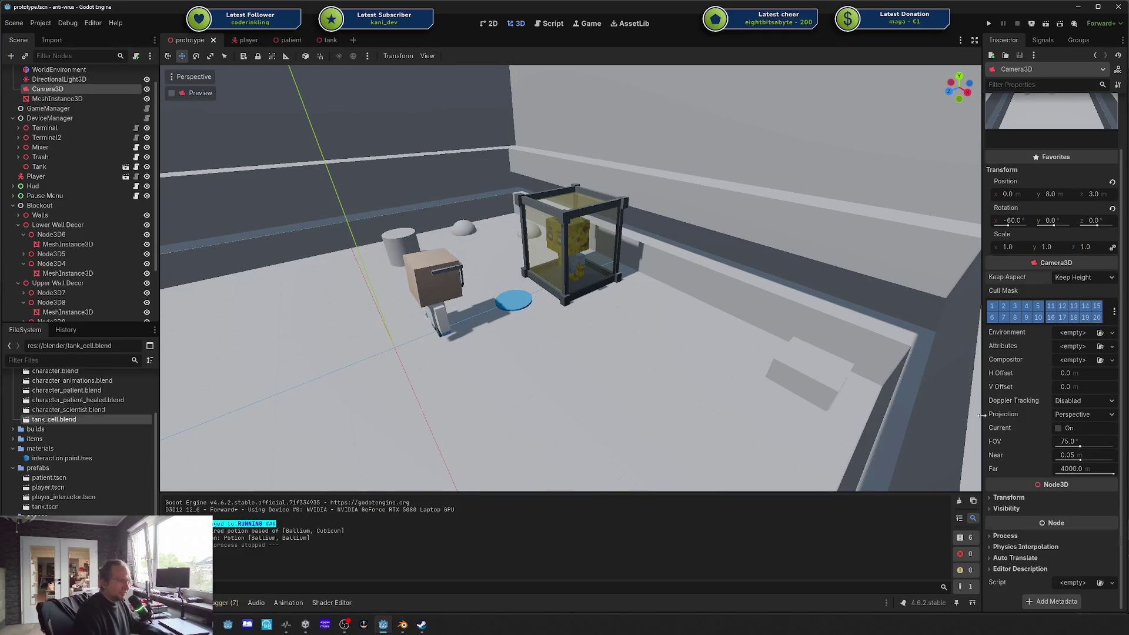
Step: In Project Settings under Display > Window, set the viewport size to 1920 × 1080
left_click(41, 23)
left_click(59, 35)
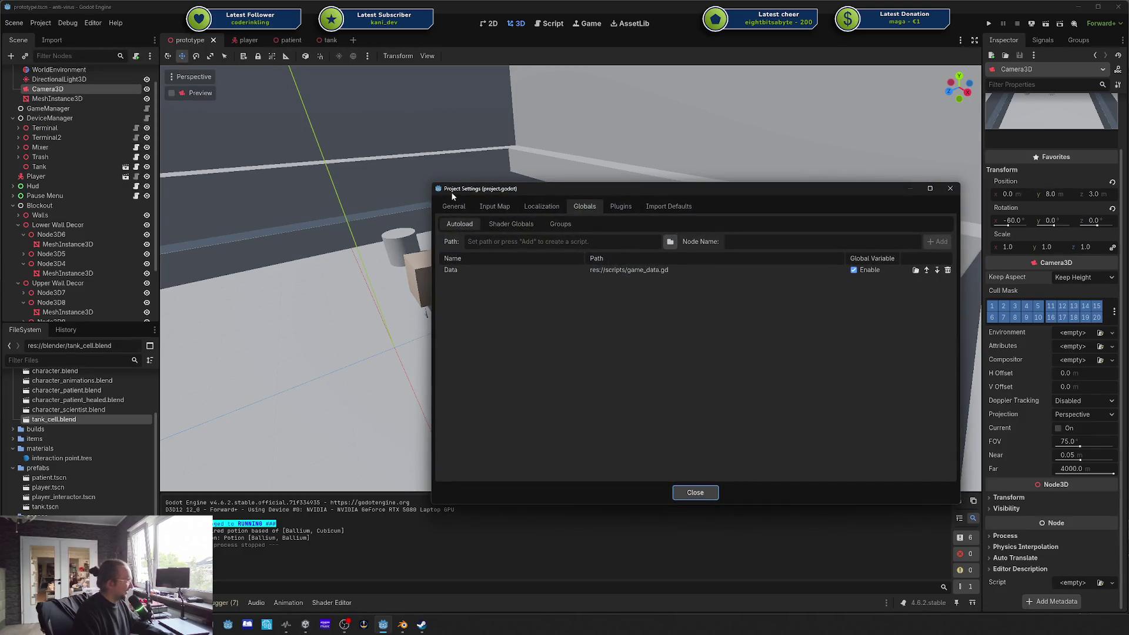
left_click(453, 206)
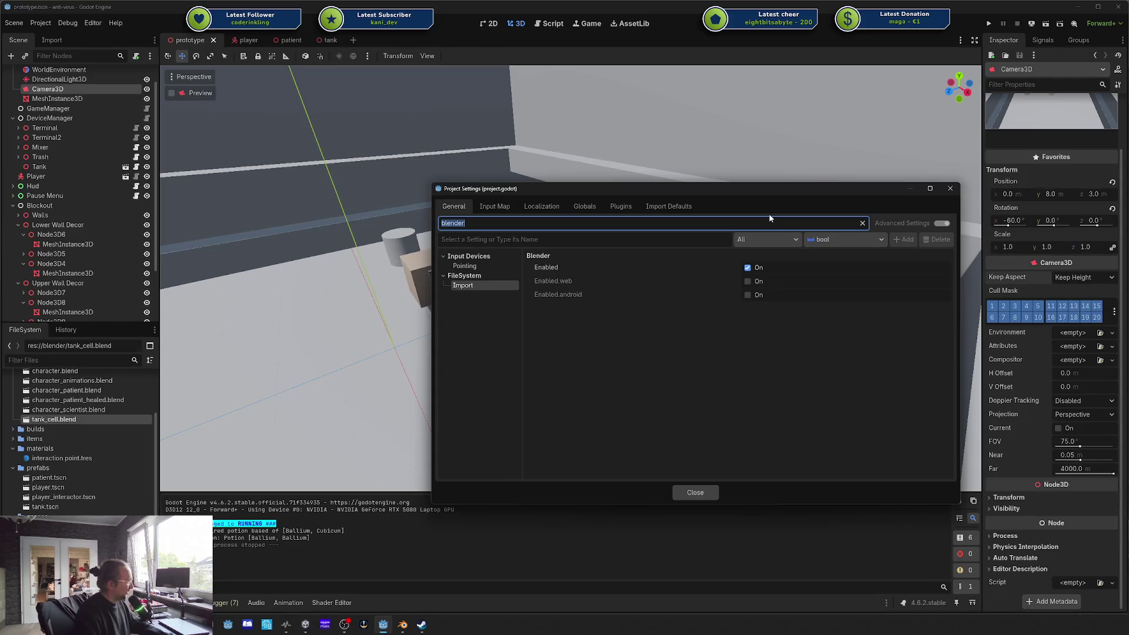
key("BackSpace")
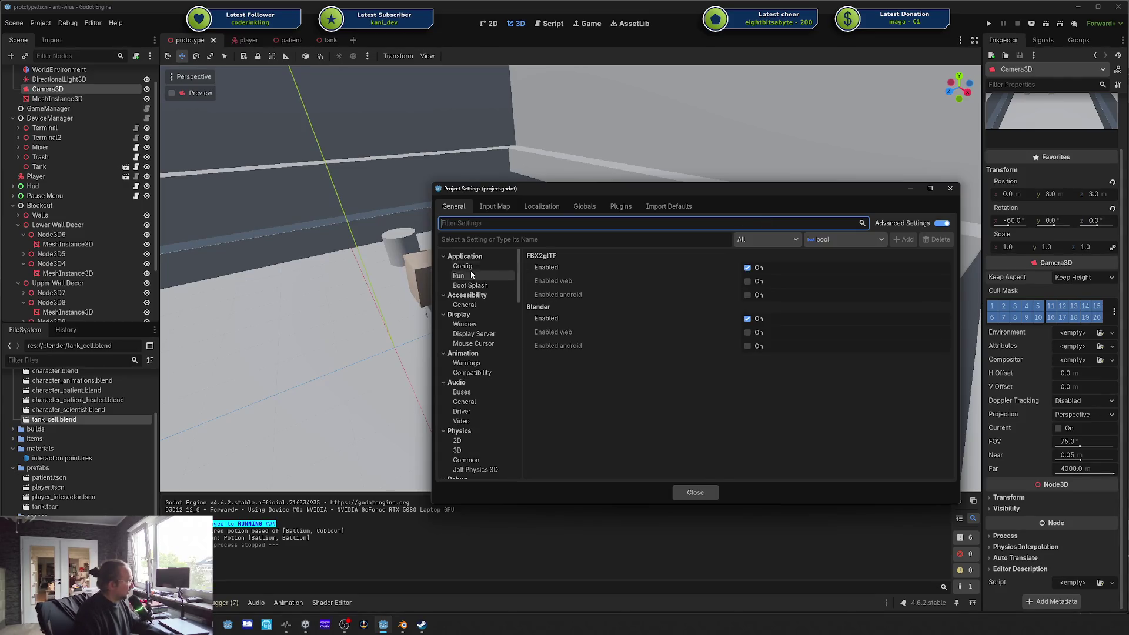
left_click(474, 266)
left_click(491, 237)
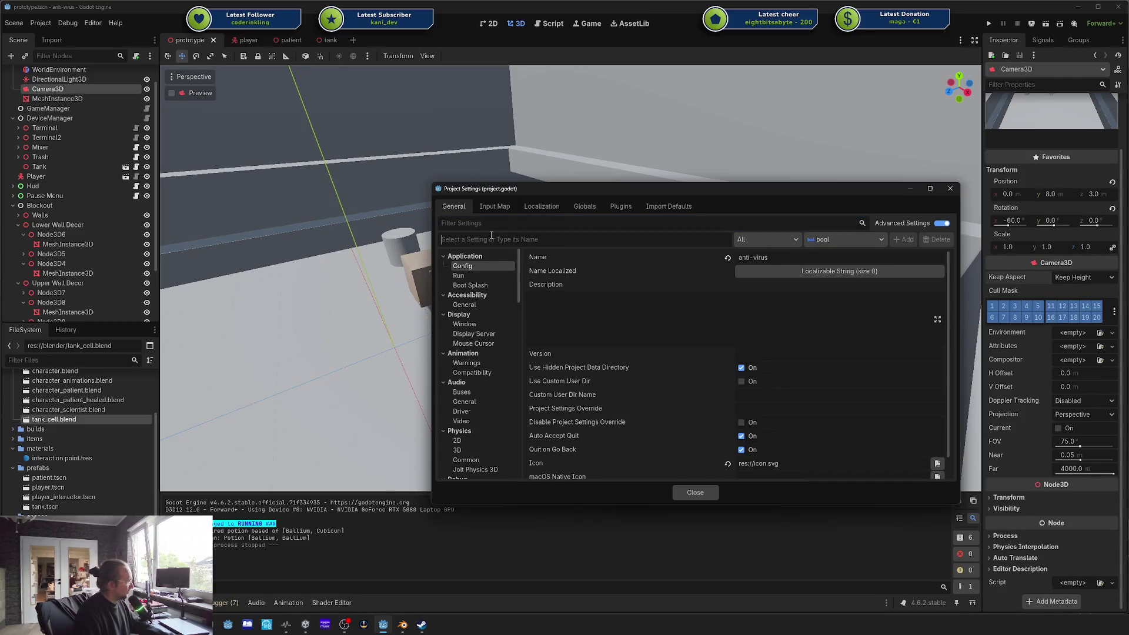
left_click(487, 327)
left_click(786, 267)
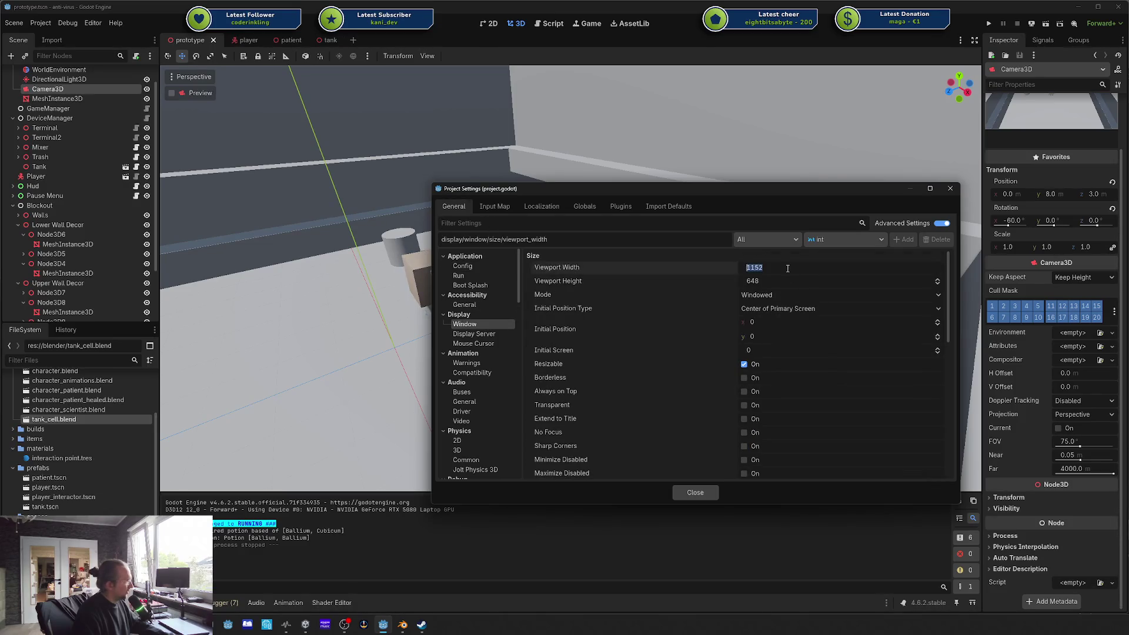
type("1920")
key("Tab")
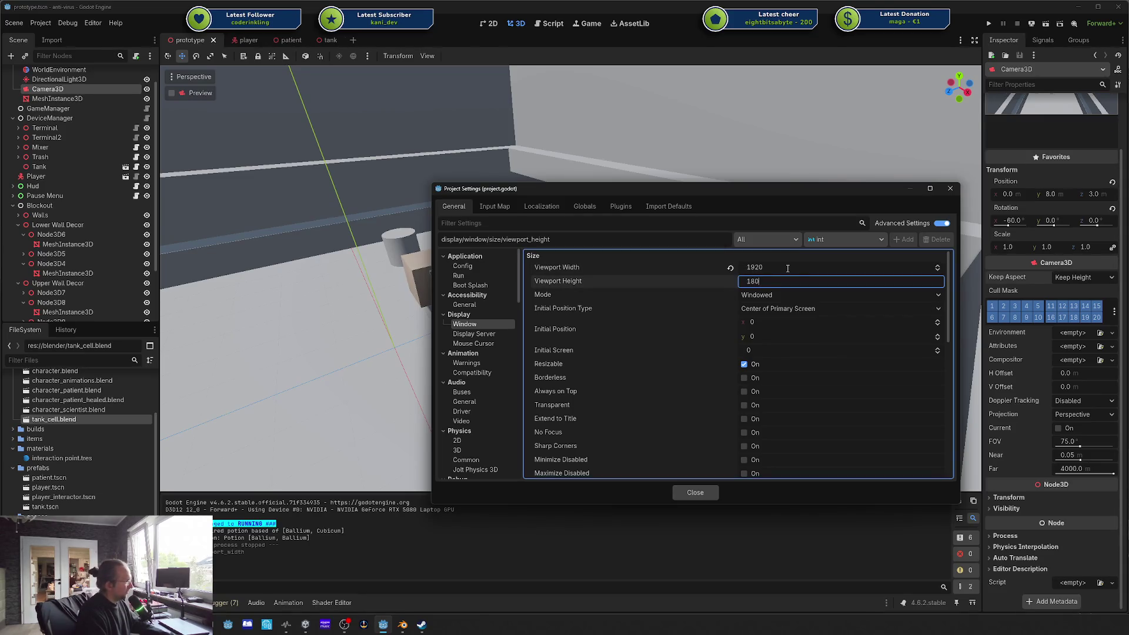
key("BackSpace")
key("BackSpace")
type("080")
key("Return")
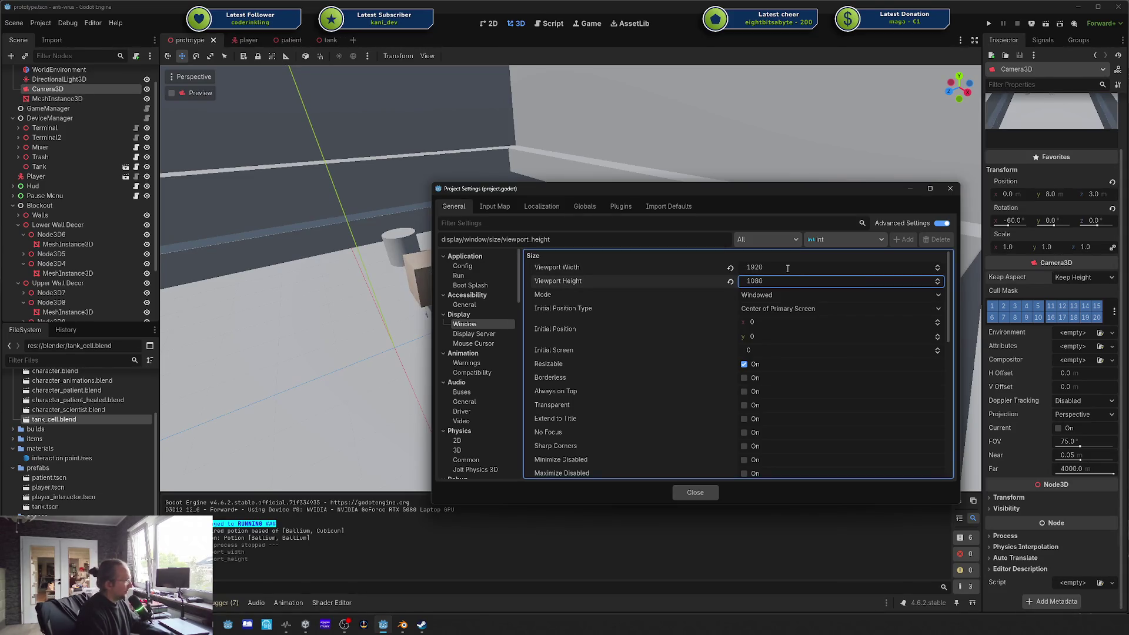
Step: Close Project Settings, launch the game, and walk the player toward the tank
left_click(696, 492)
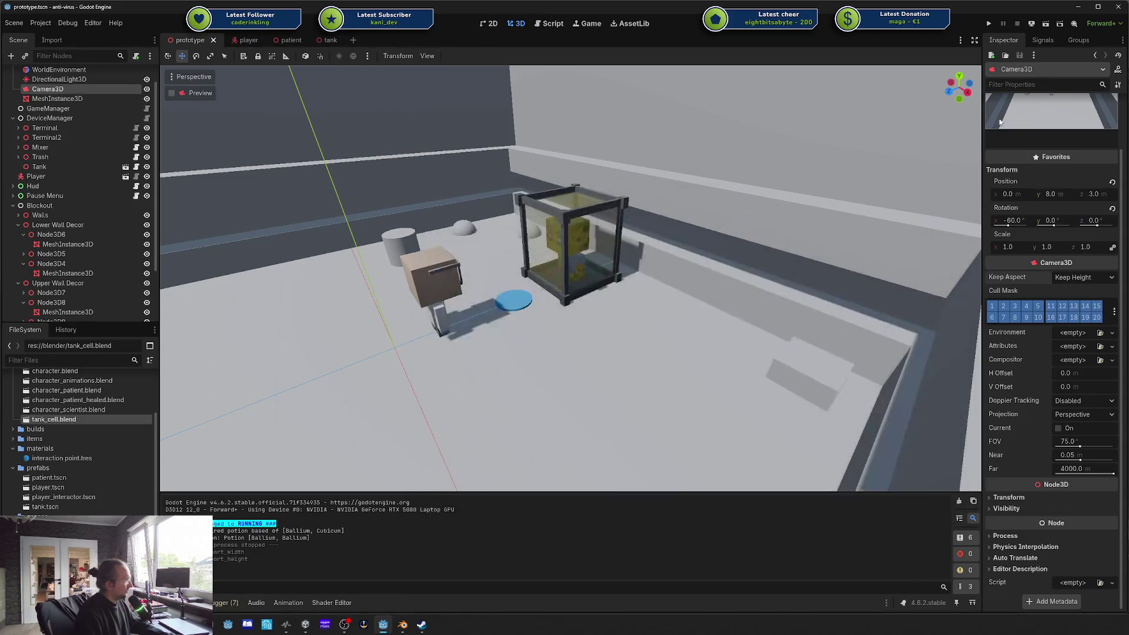
left_click(988, 23)
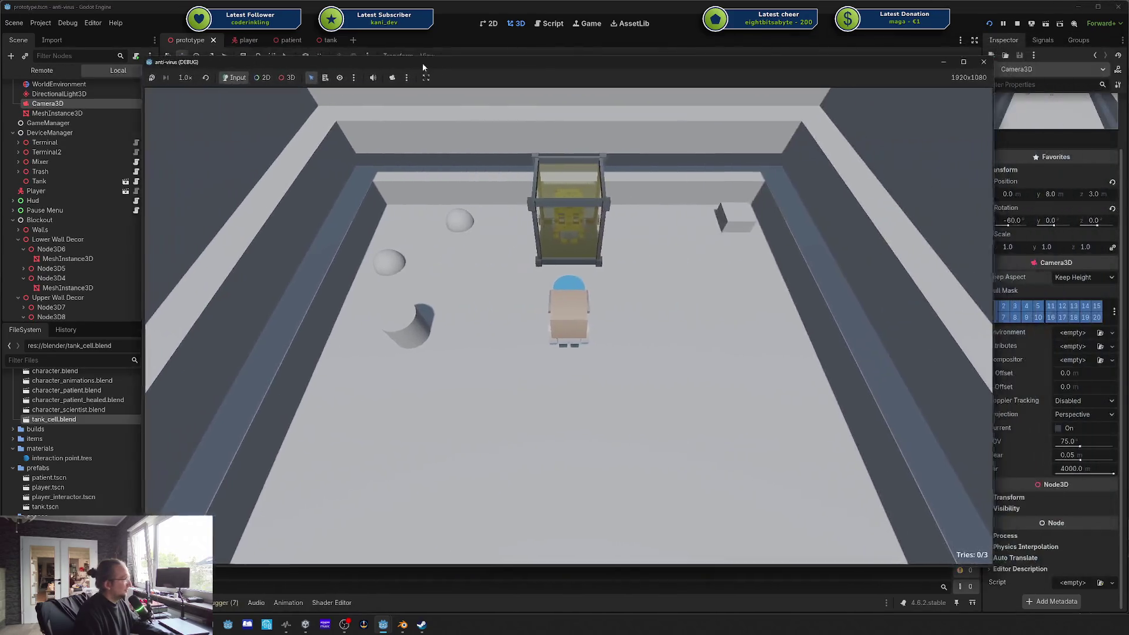
key("a")
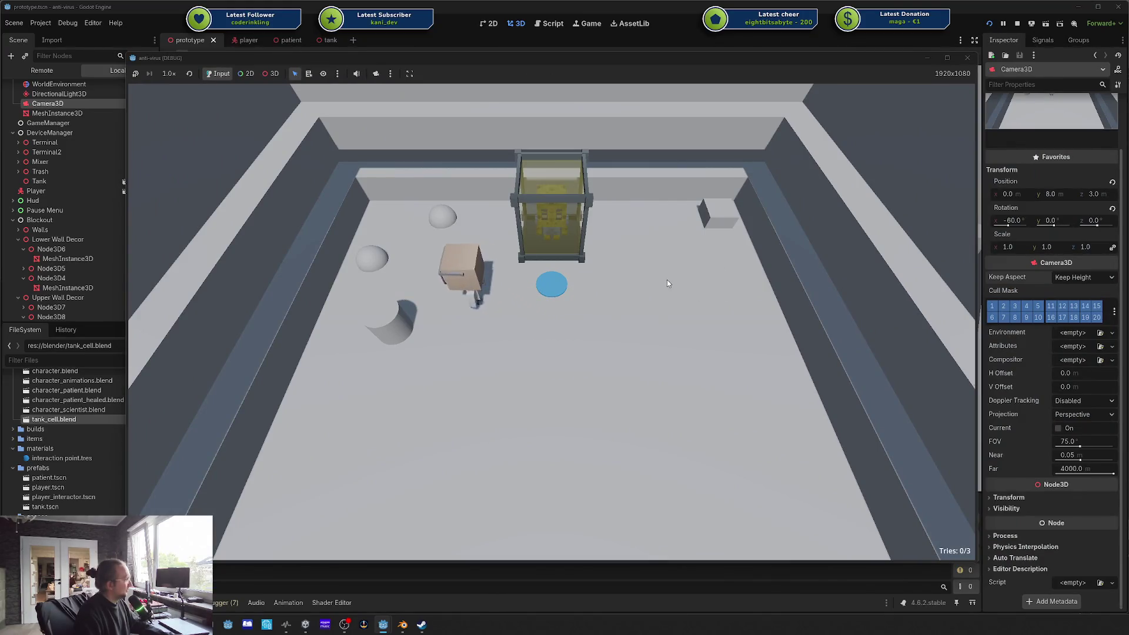
key("d")
key("w")
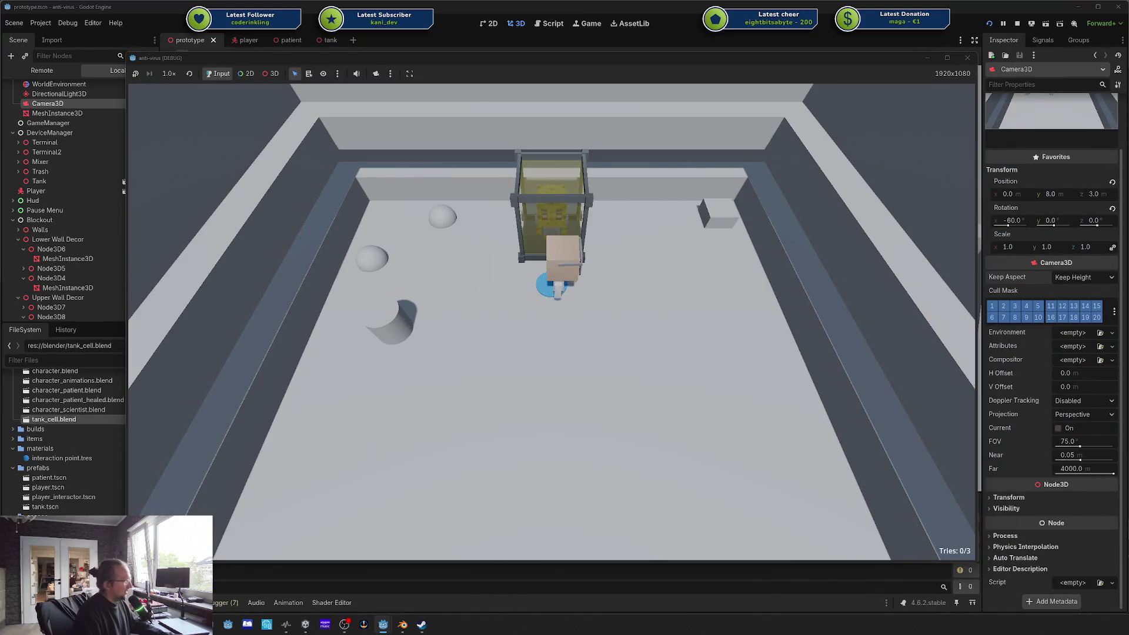
Step: Pause and resume the game, walk the player behind and around the tank, then switch windows
key("Escape")
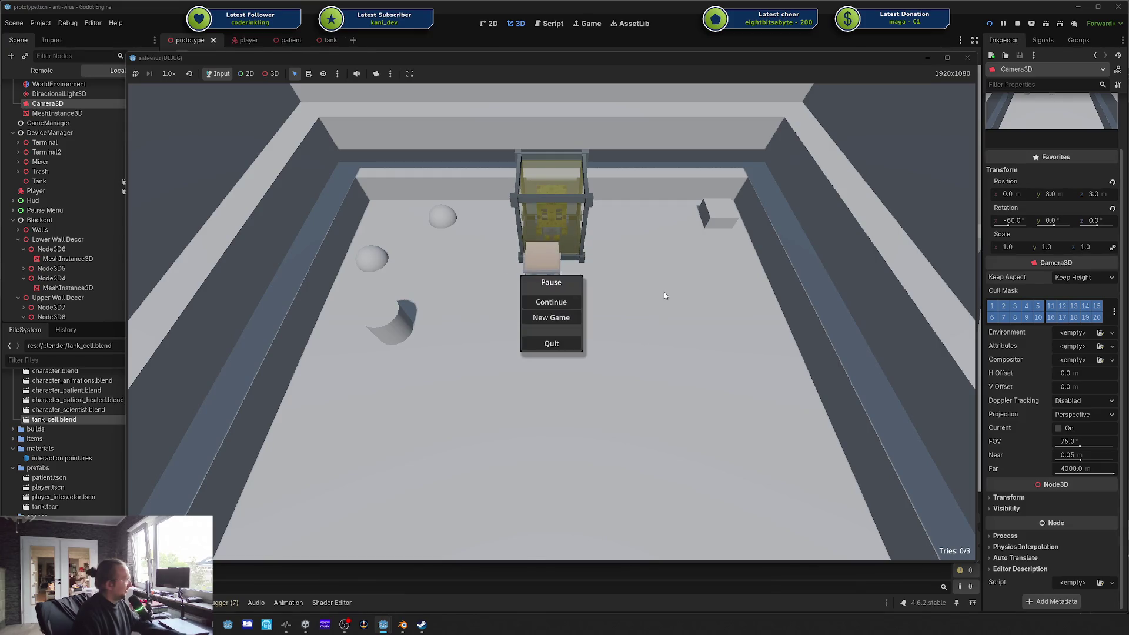
key("Escape")
key("Escape")
key("Escape")
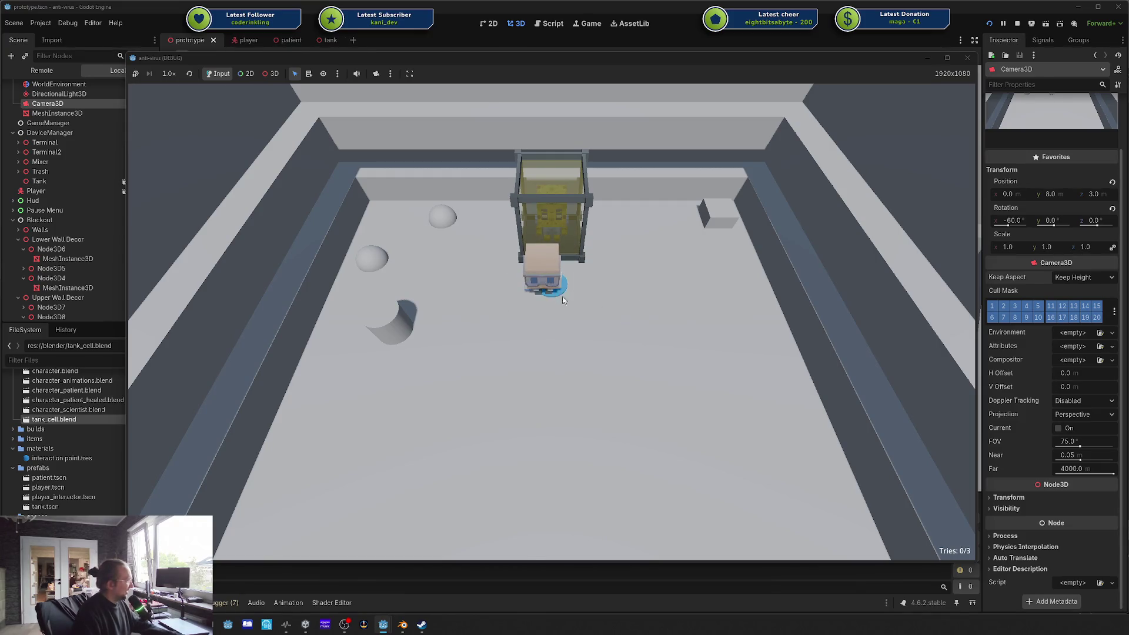
key("Escape")
left_click(569, 297)
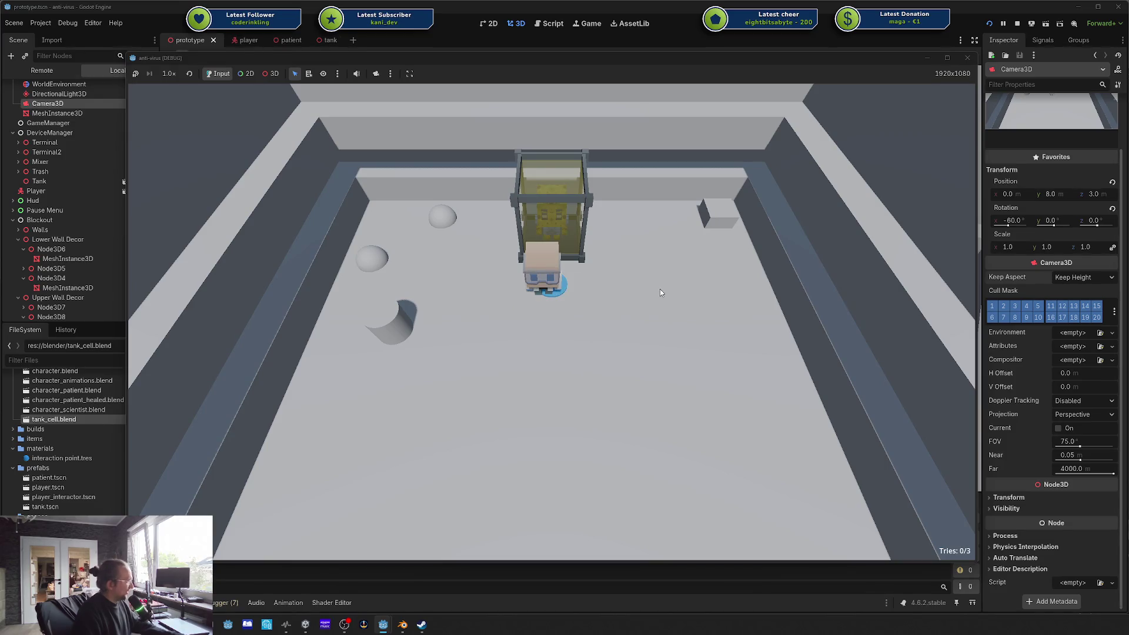
key("w")
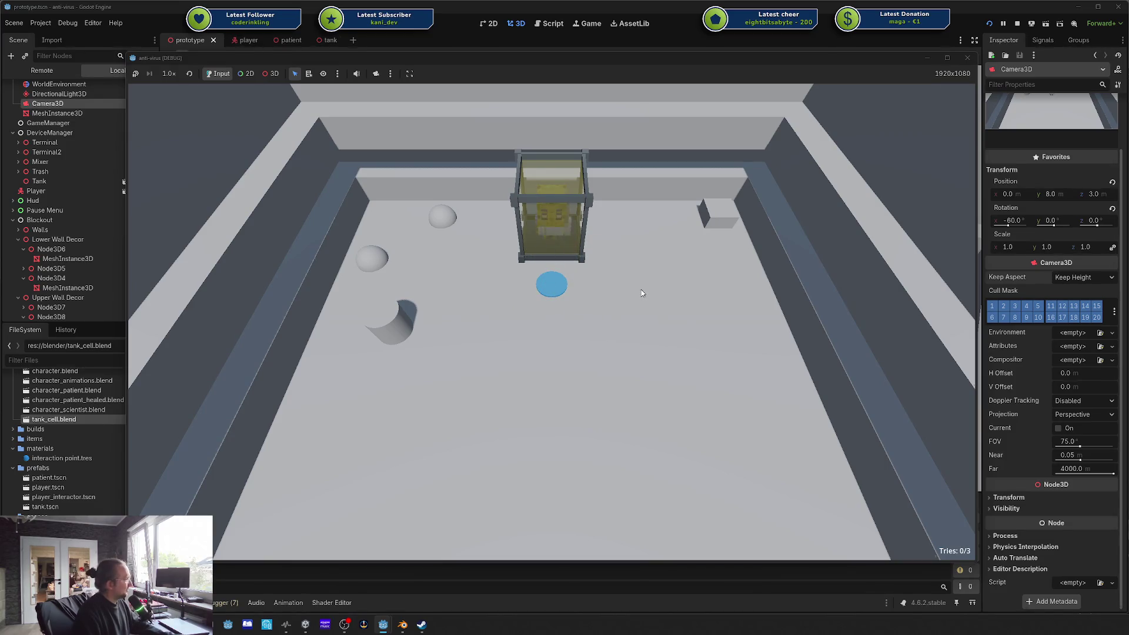
key("d")
key("s")
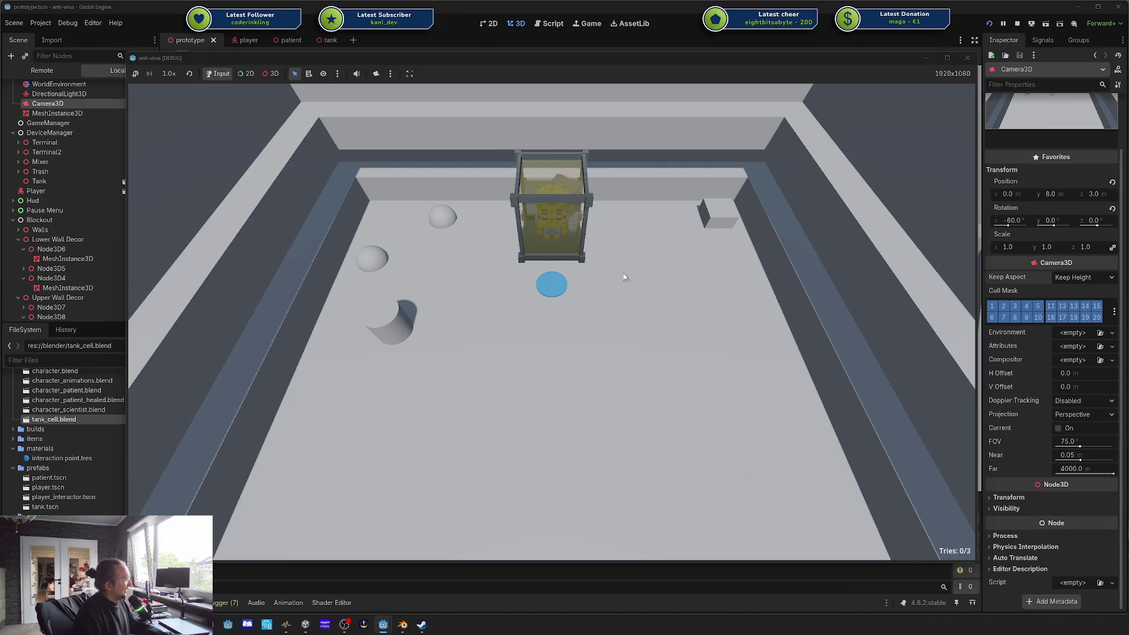
key("alt+Tab")
key("alt+Tab")
key("alt+Tab")
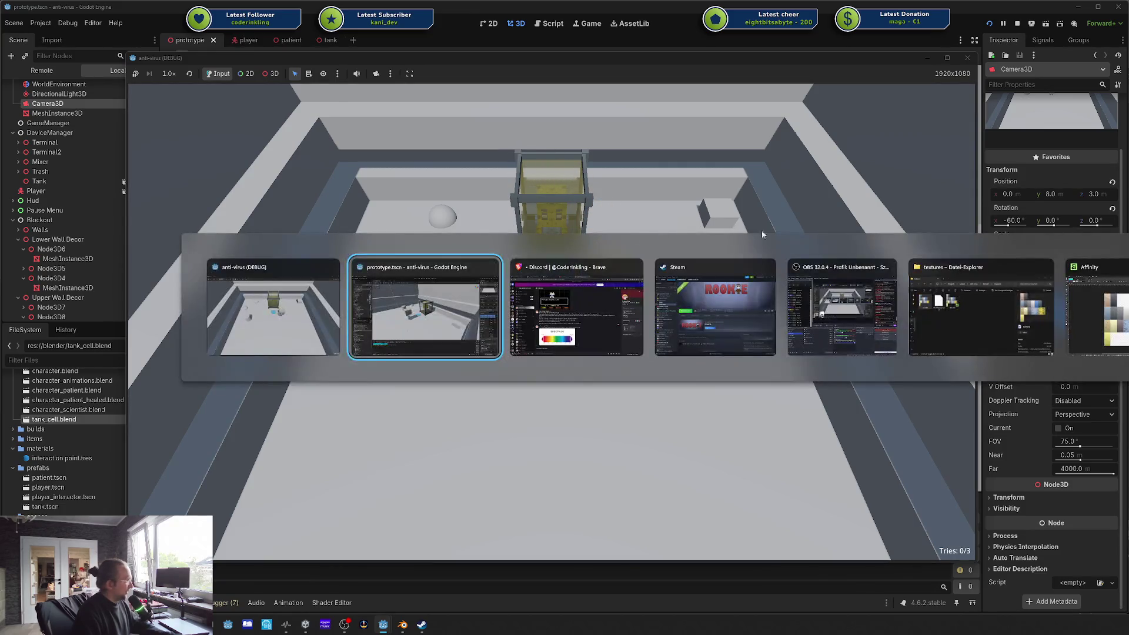
key("alt+Tab")
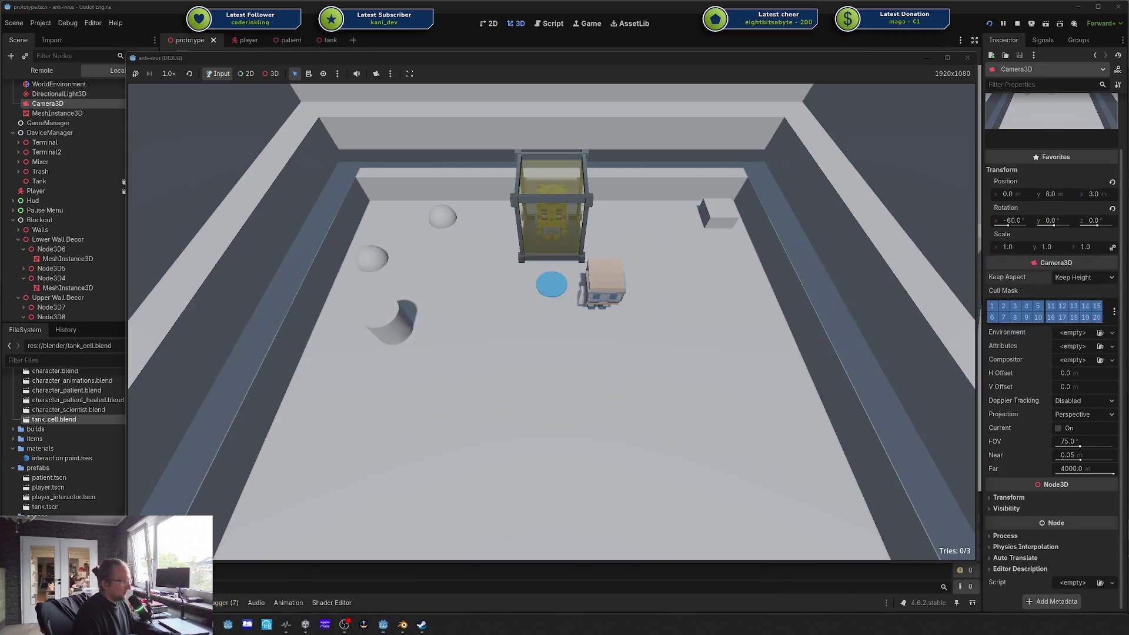
Step: Browse Copilot's quarantine-cell concept images, then bring Blender's tank_cell file to the front
scroll(784, 366, "down", 5)
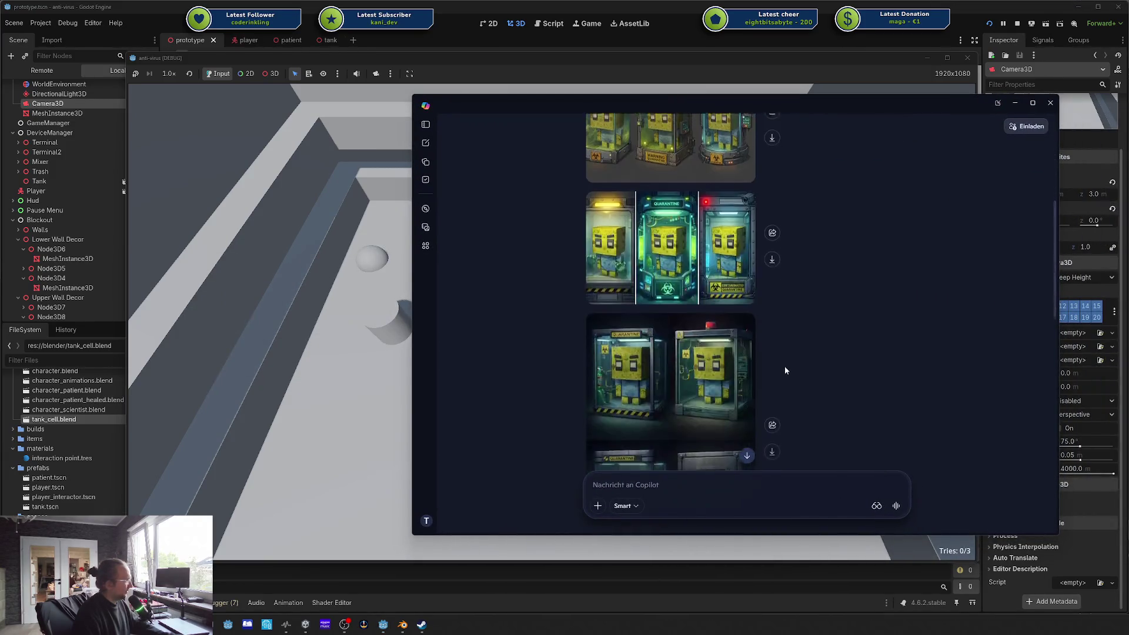
scroll(784, 366, "down", 10)
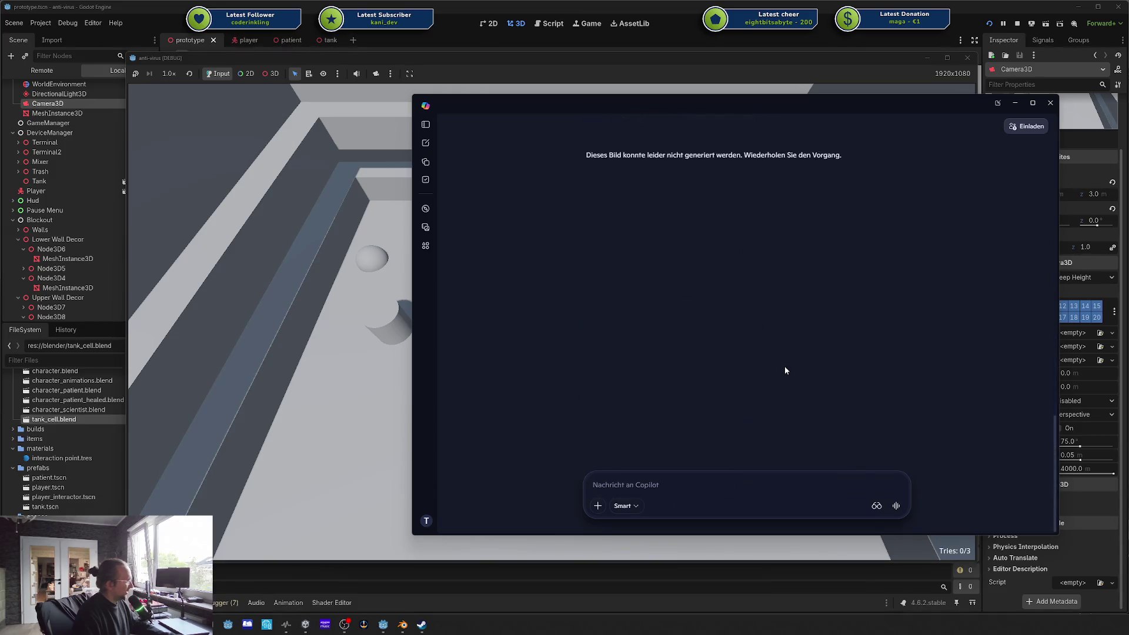
scroll(785, 370, "up", 10)
scroll(785, 370, "down", 5)
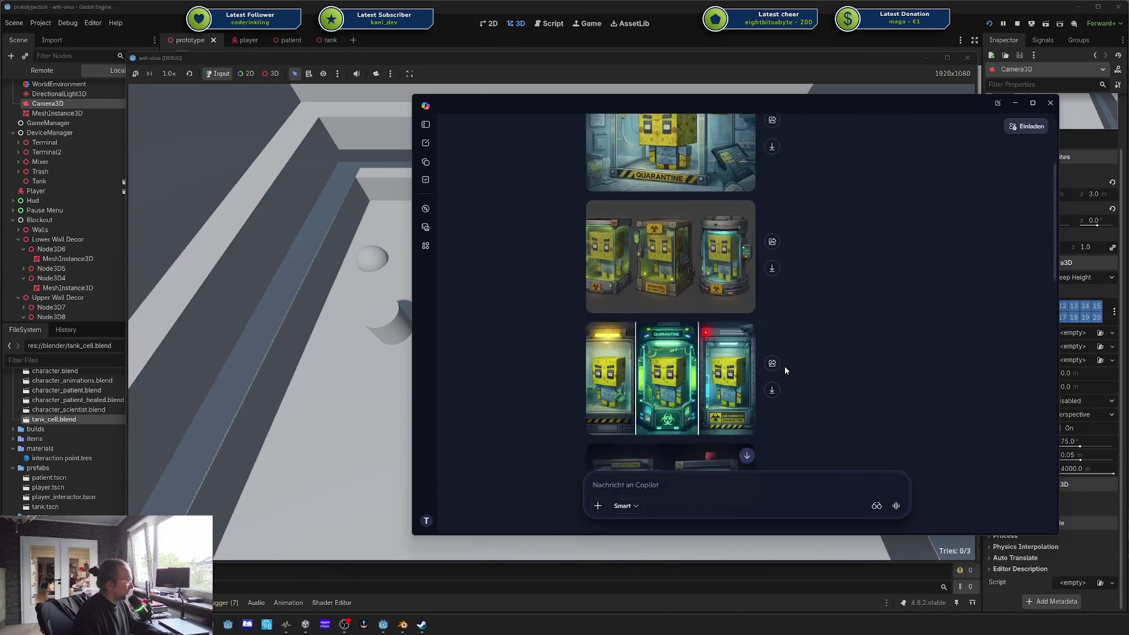
scroll(684, 351, "down", 2)
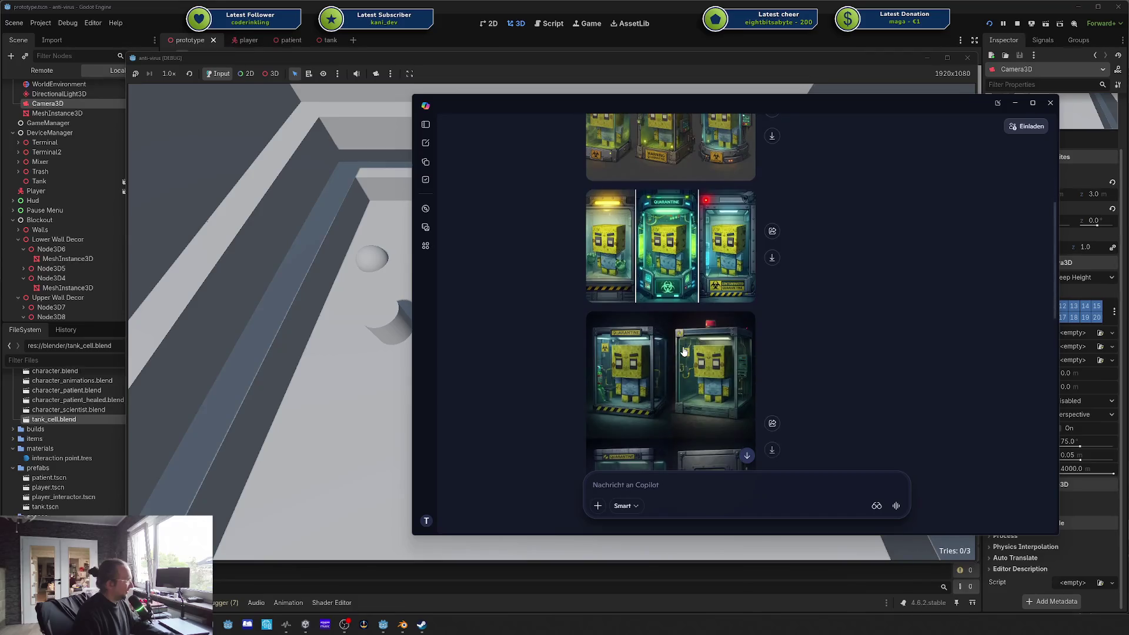
key("alt+Tab")
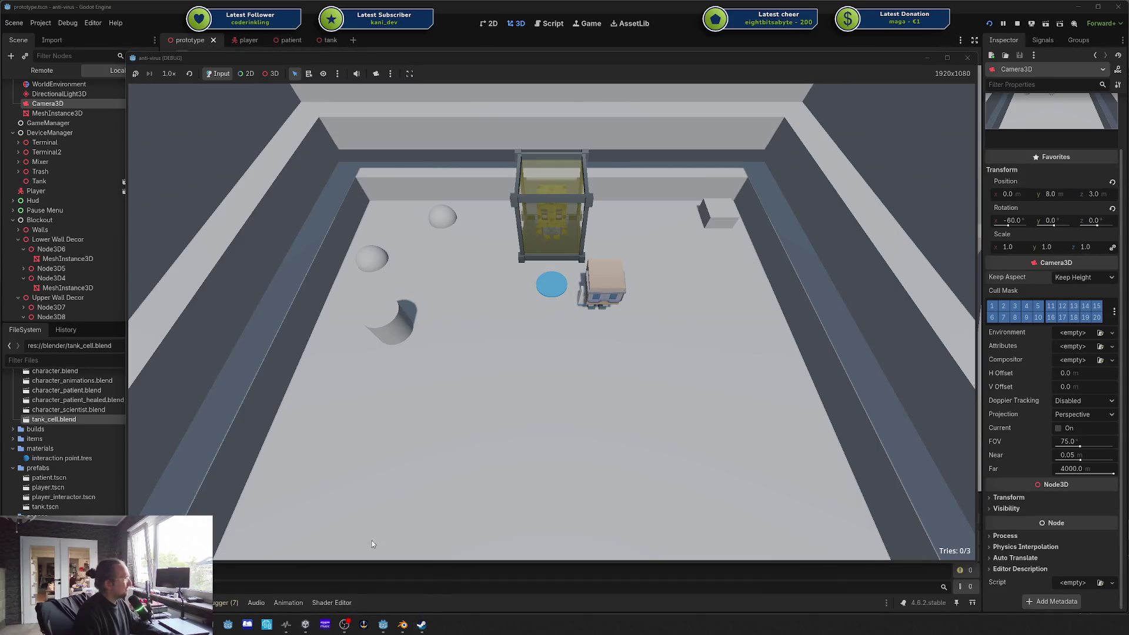
left_click(404, 623)
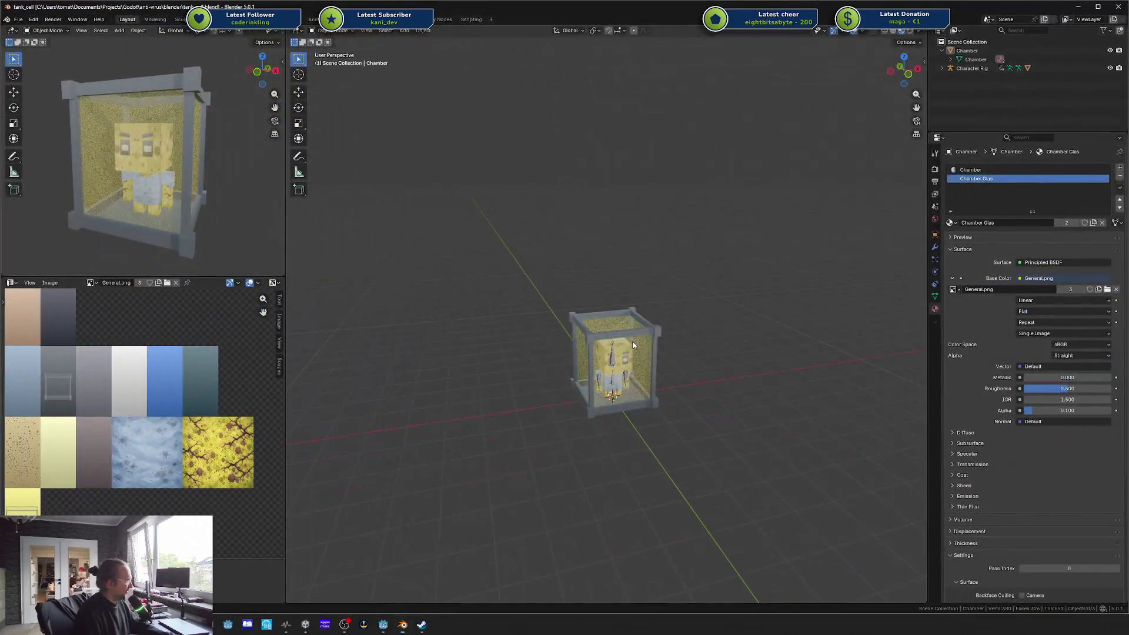
Step: In Edit Mode on the chamber mesh, delete the top frame ring
left_click(633, 345)
key("Tab")
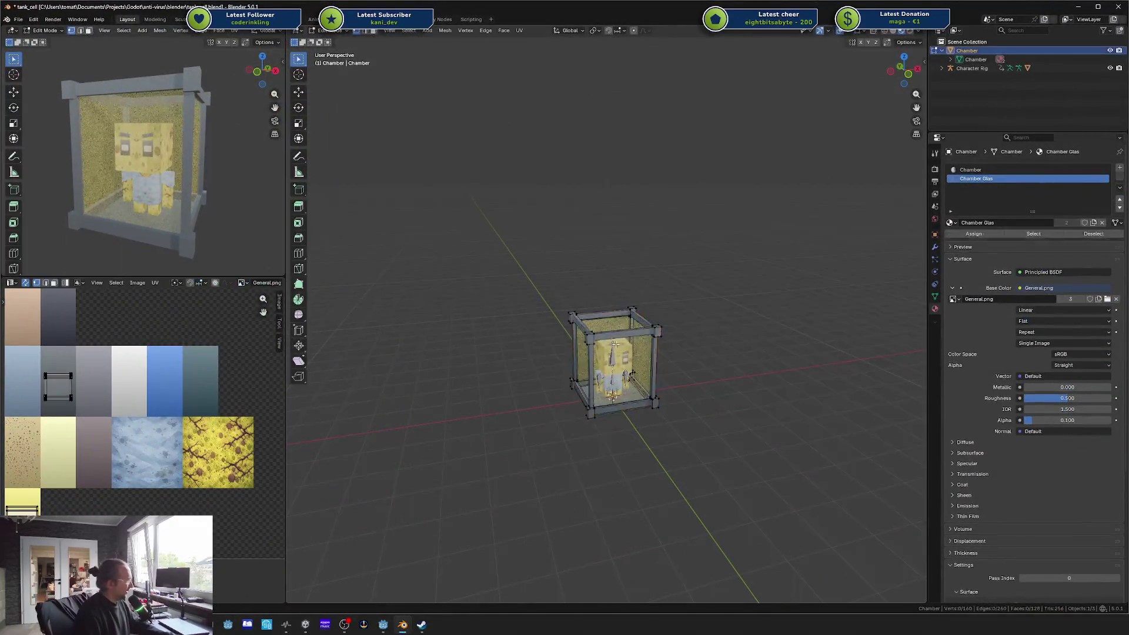
scroll(593, 366, "up", 3)
key("l")
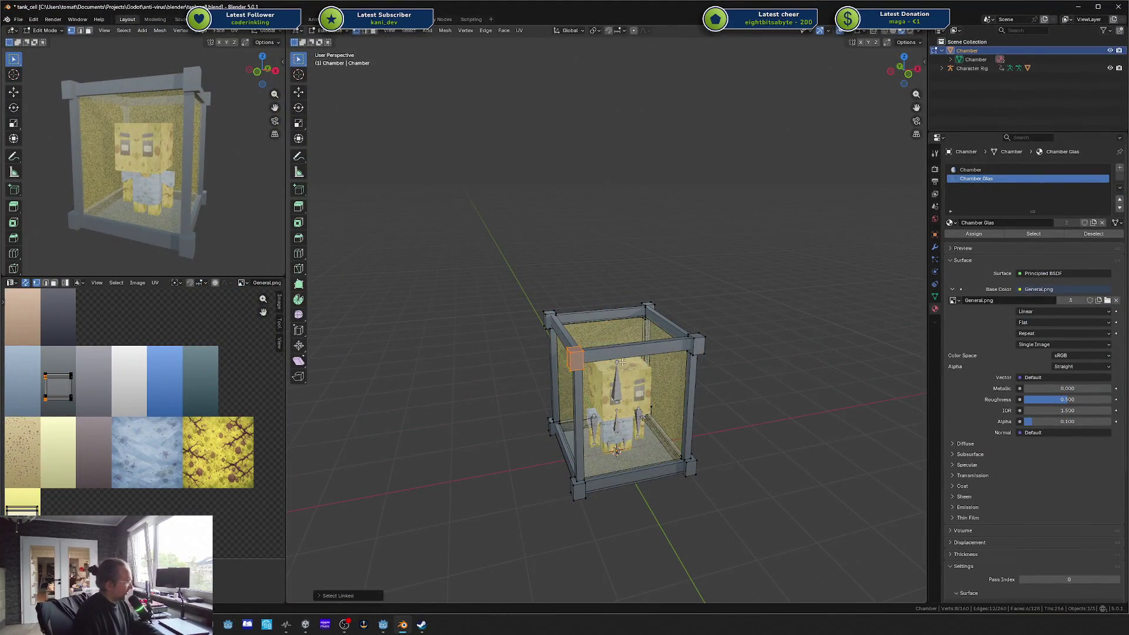
left_click(628, 353)
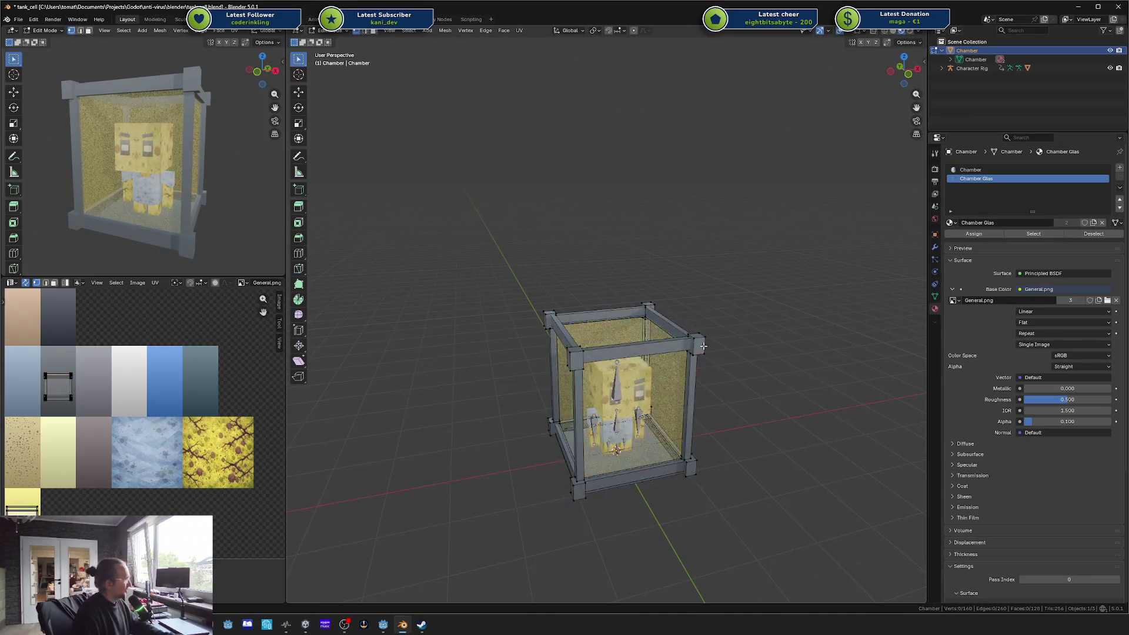
key("l")
key("l")
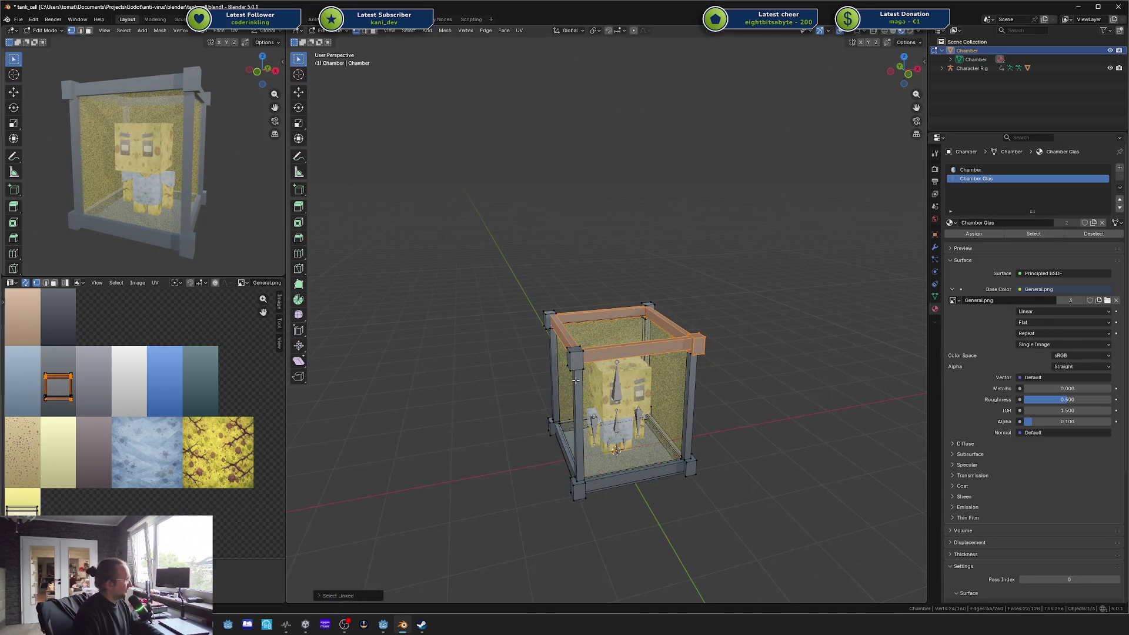
key("l")
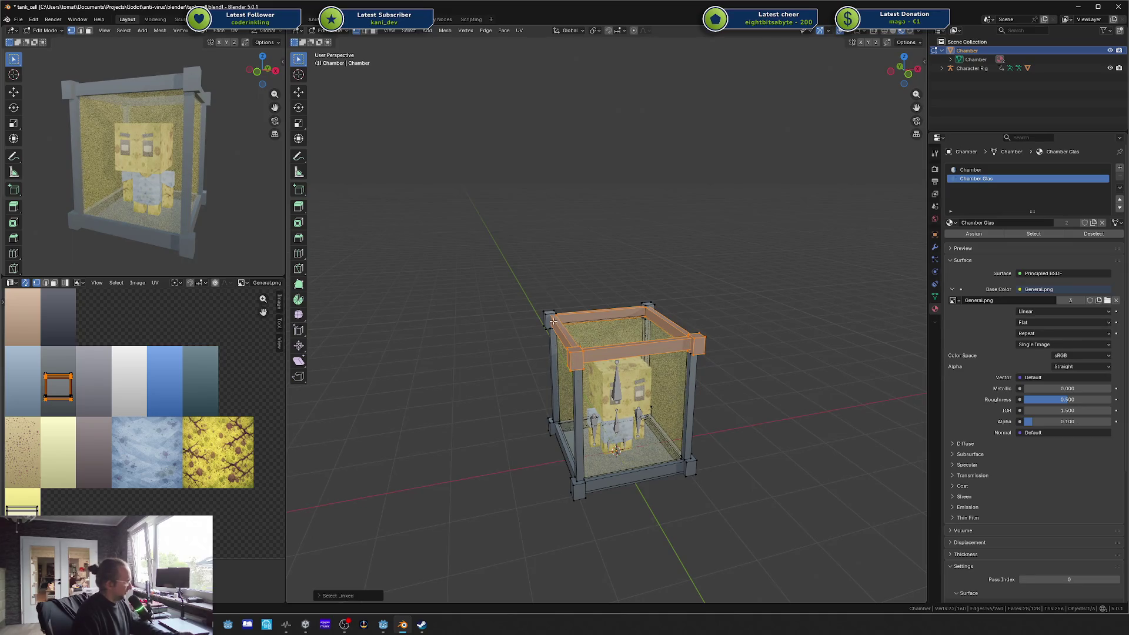
key("l")
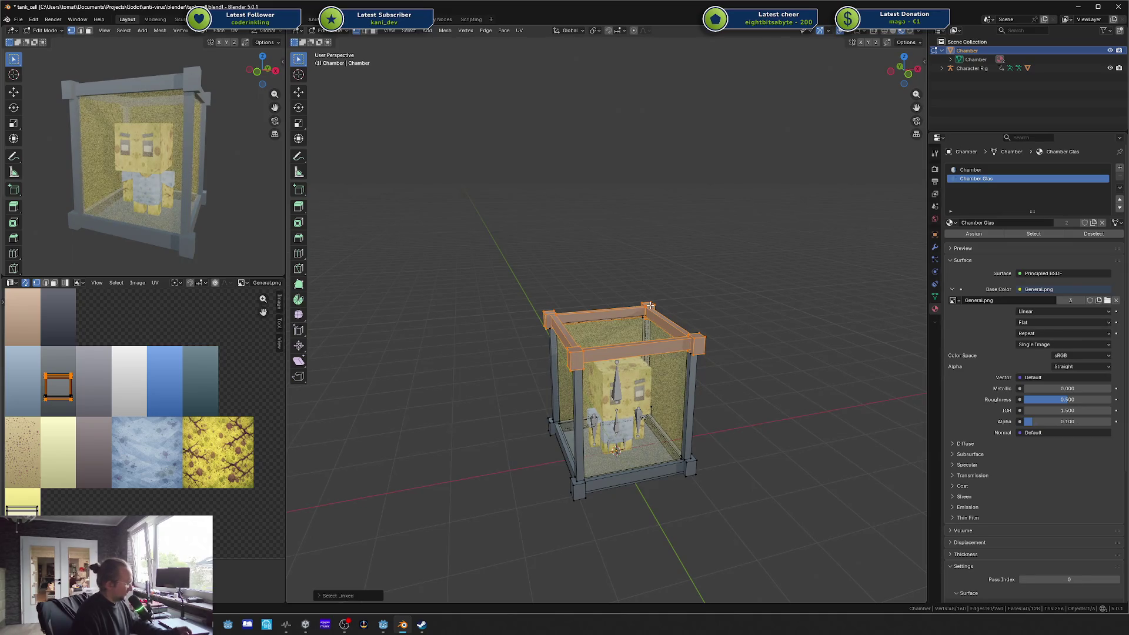
key("x")
left_click(650, 306)
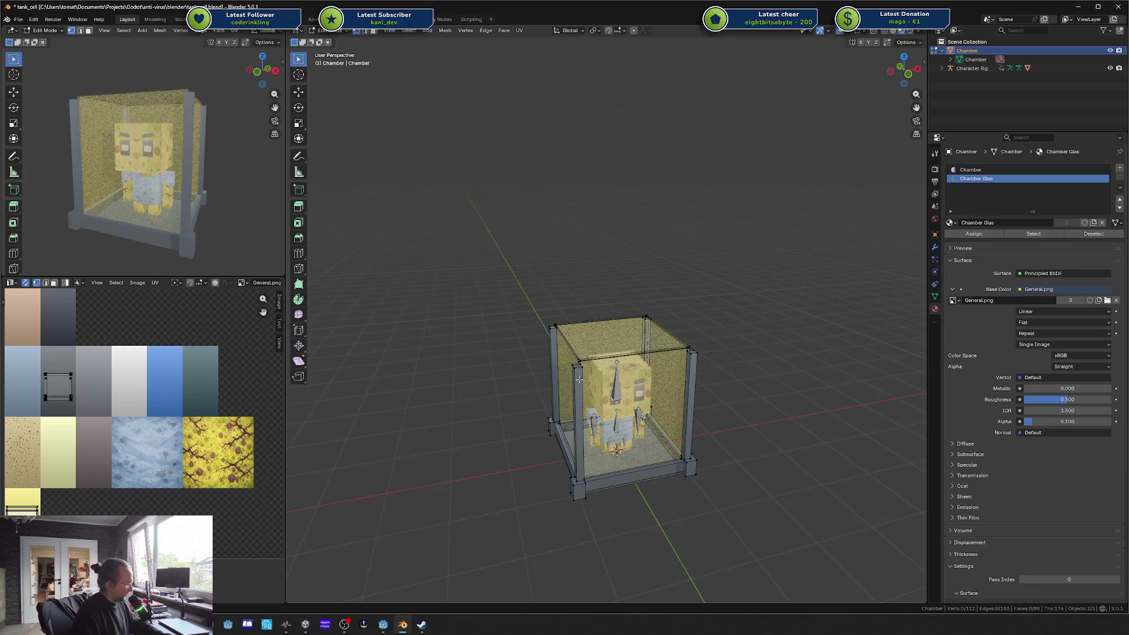
Step: Delete the chamber's four corner pillars
key("l")
key("3")
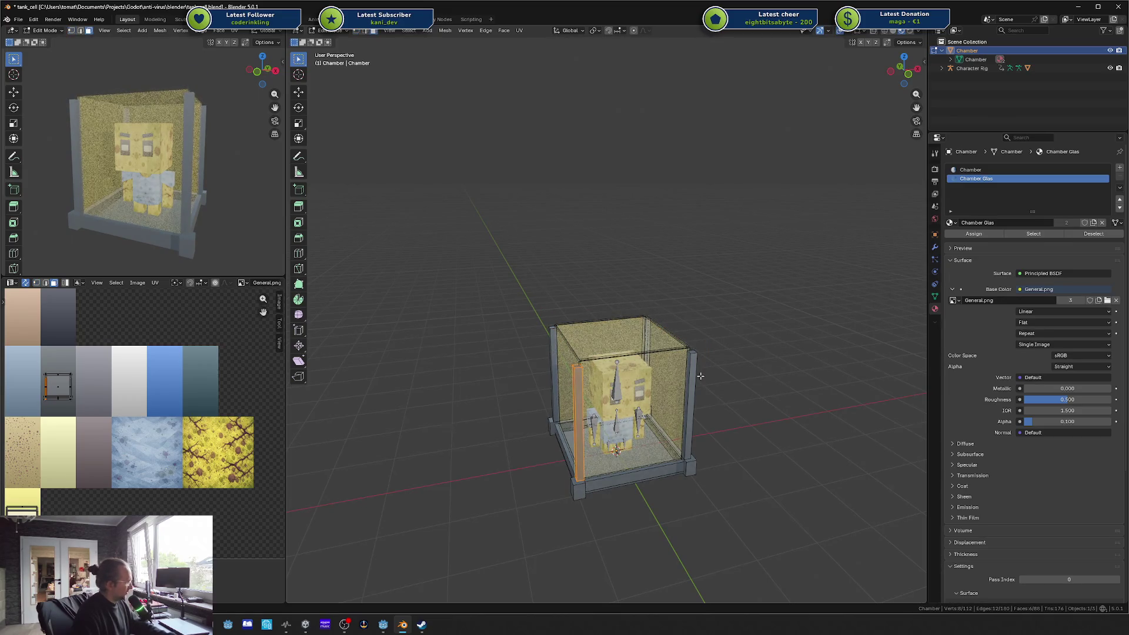
key("l")
key("l")
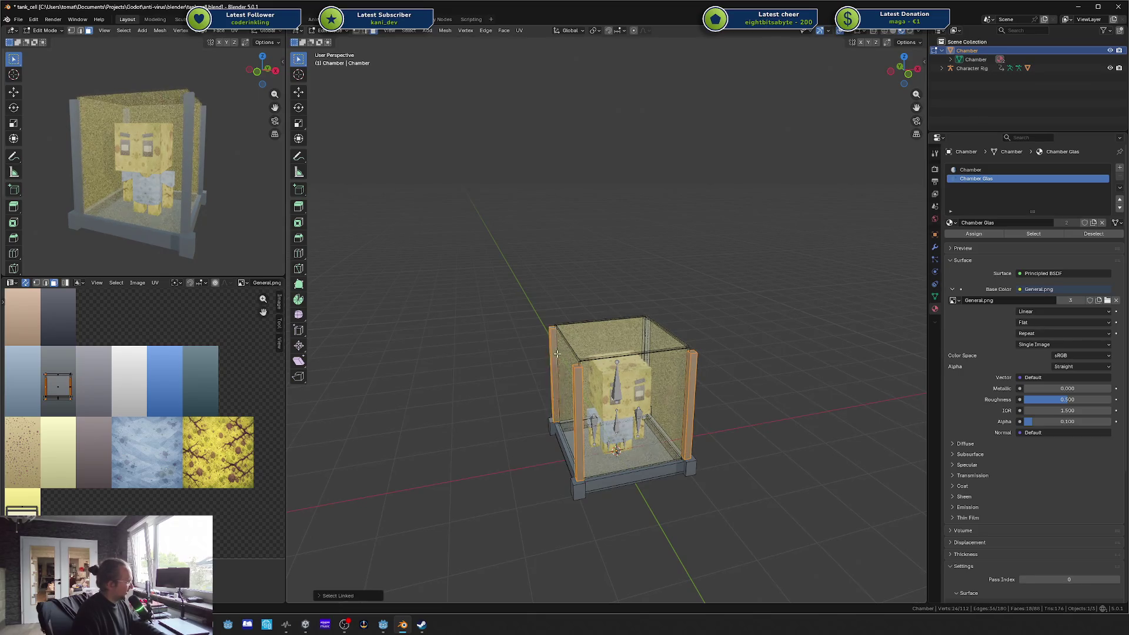
mouse_move(564, 354)
left_mouse_down()
mouse_move(658, 368)
mouse_move(680, 350)
left_mouse_up()
key("l")
key("x")
left_click(674, 382)
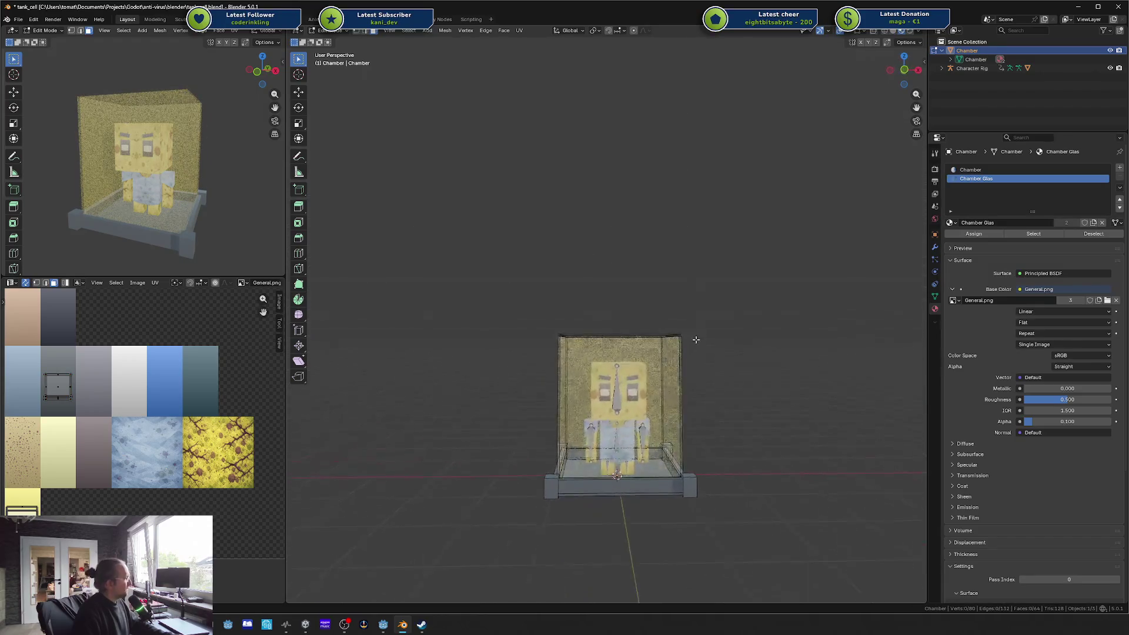
Step: Delete the yellow glass walls and lid of the chamber
scroll(696, 335, "up", 3)
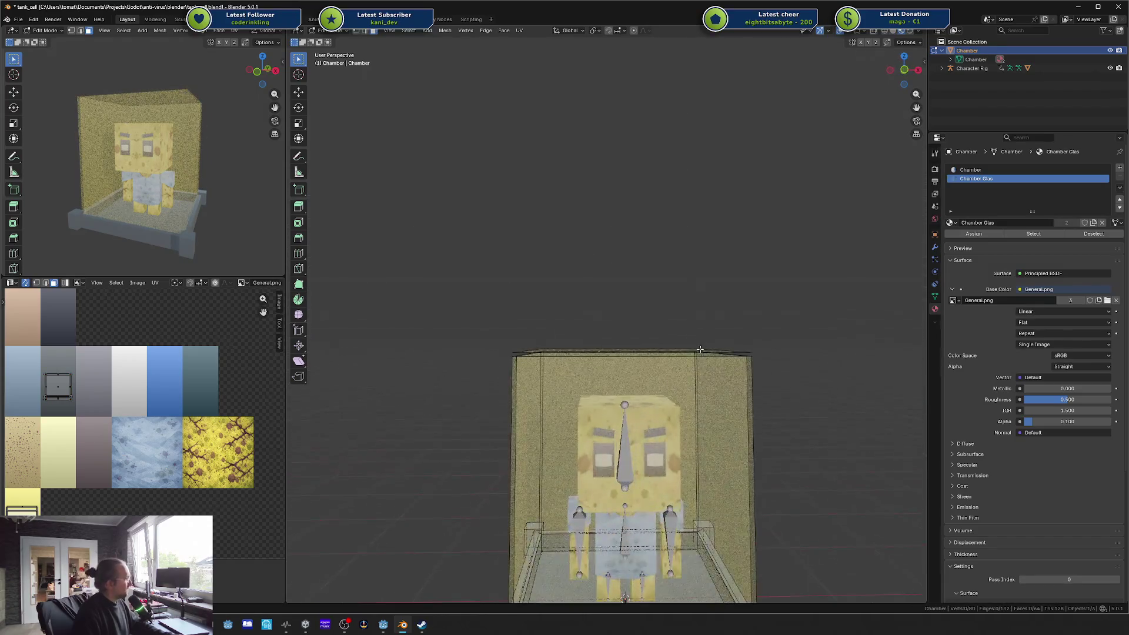
left_click(706, 383)
key("l")
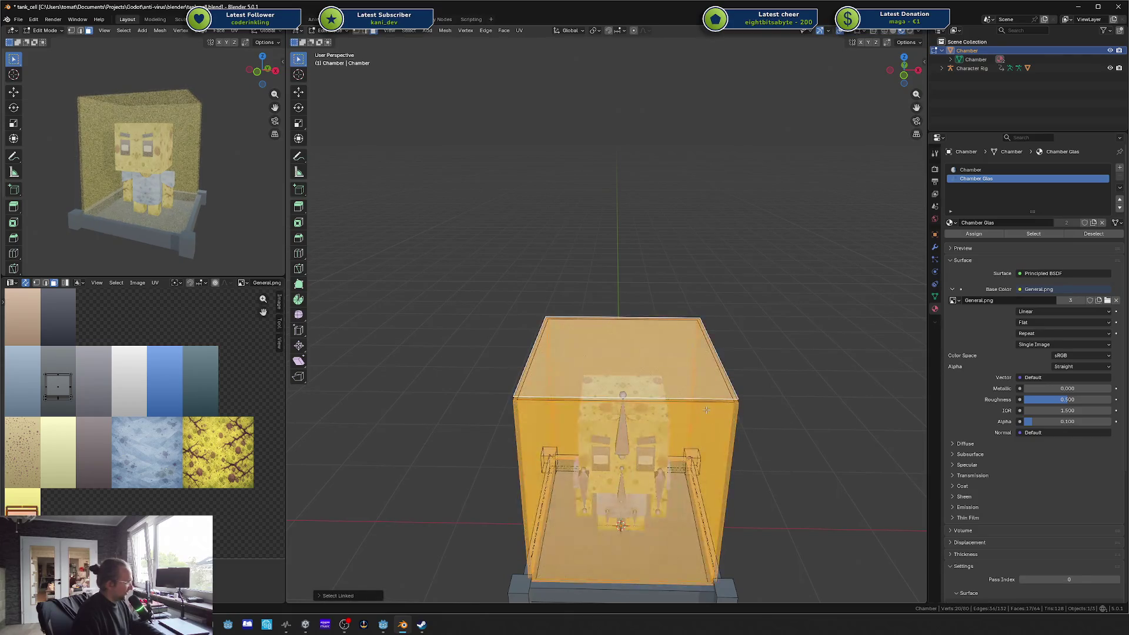
key("x")
left_click(688, 405)
Step: Delete the leftover stray flat face, then select a face on the tank's left rail
left_click(659, 372)
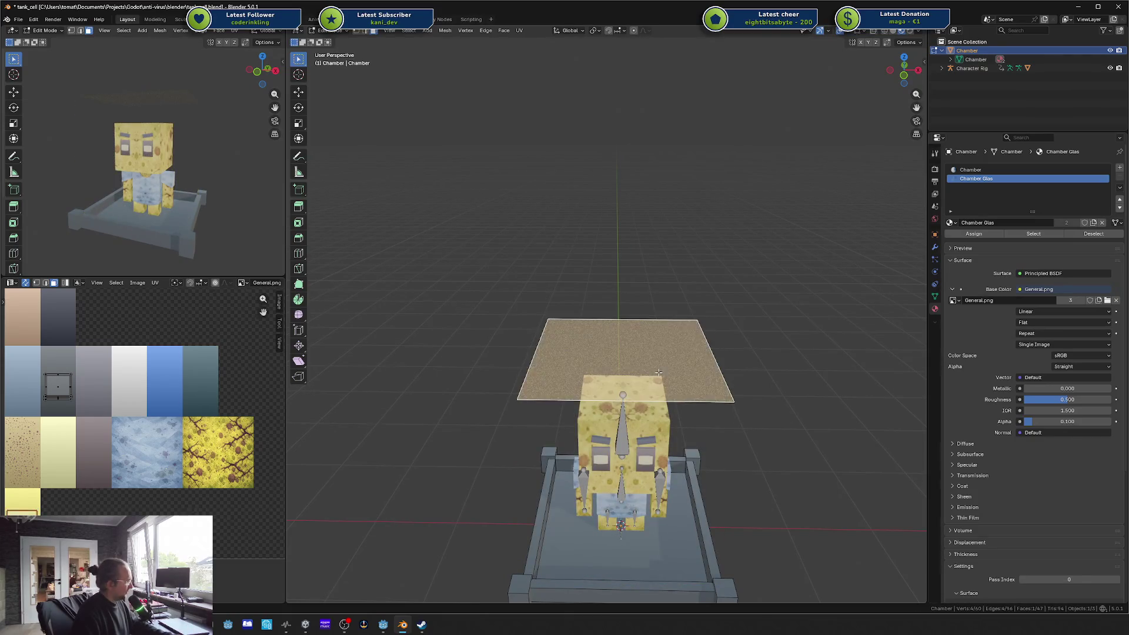
key("x")
left_click(652, 379)
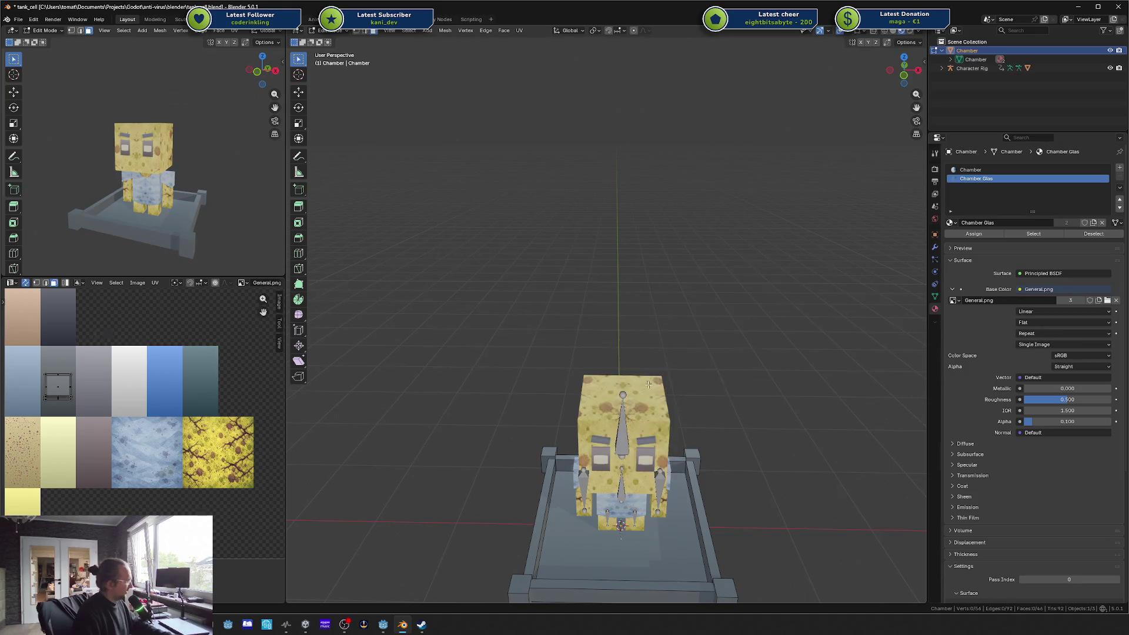
scroll(652, 383, "up", 1)
scroll(652, 383, "down", 2)
scroll(652, 383, "down", 1)
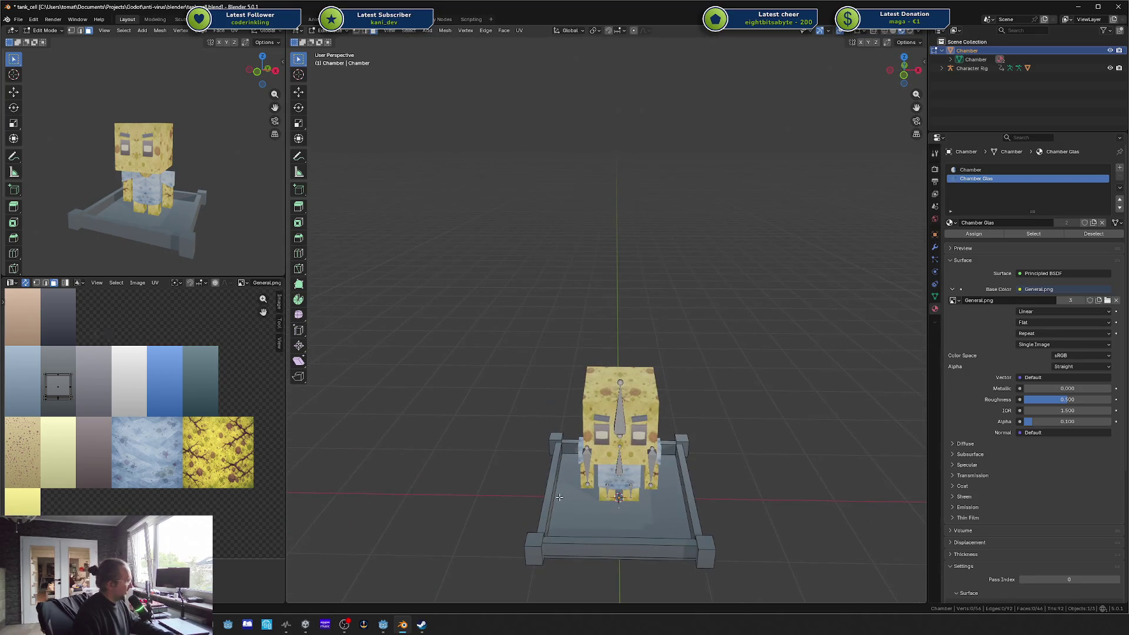
left_click(561, 508)
Step: Try duplicating and extruding the floor face, then undo back to the plain floor
left_click(607, 516)
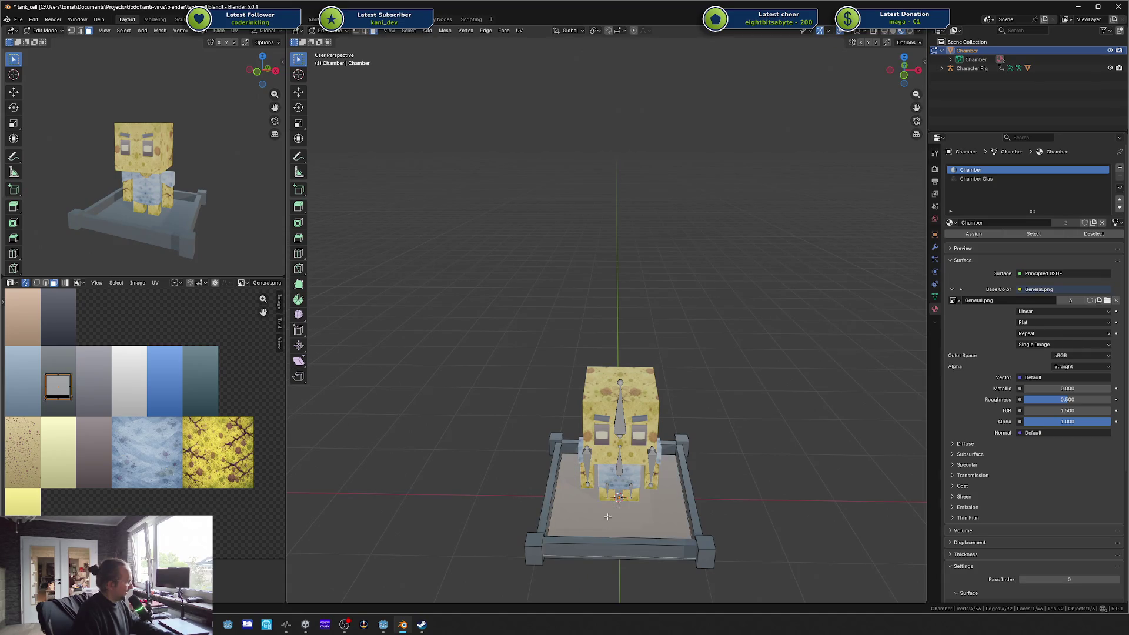
key("shift+d")
key("Escape")
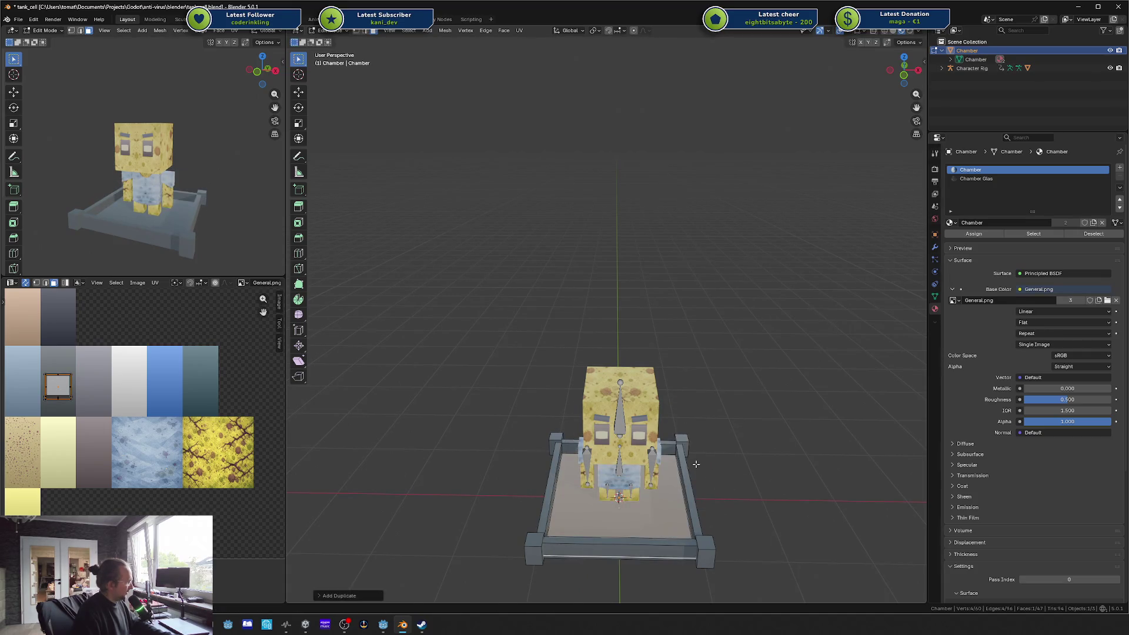
key("e")
key("Escape")
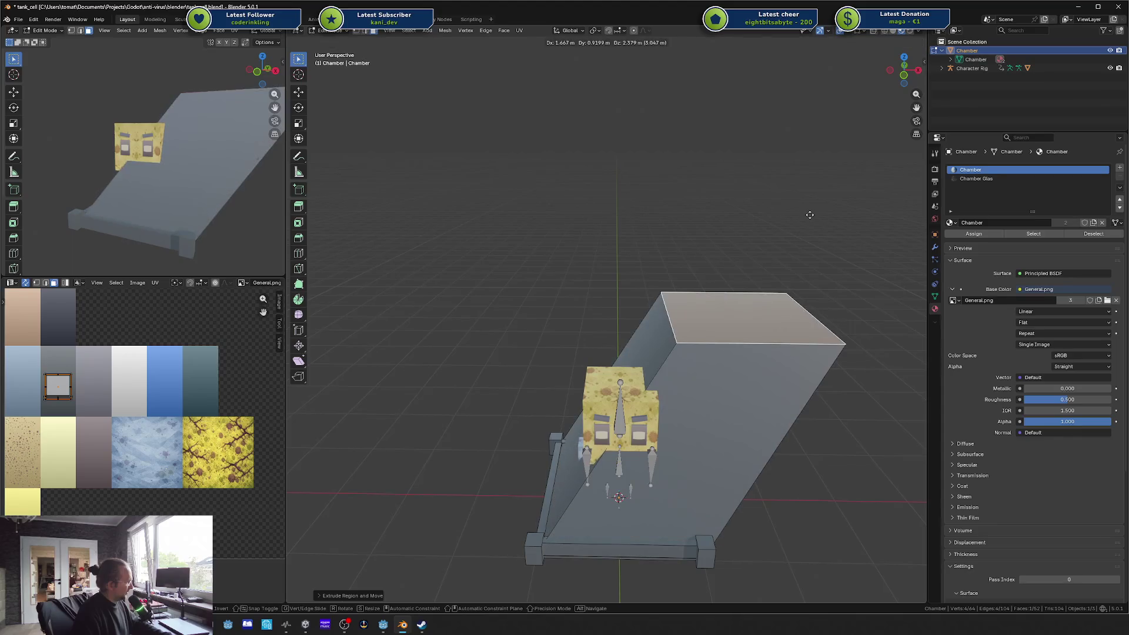
key("e")
key("Escape")
key("ctrl+z")
key("ctrl+z")
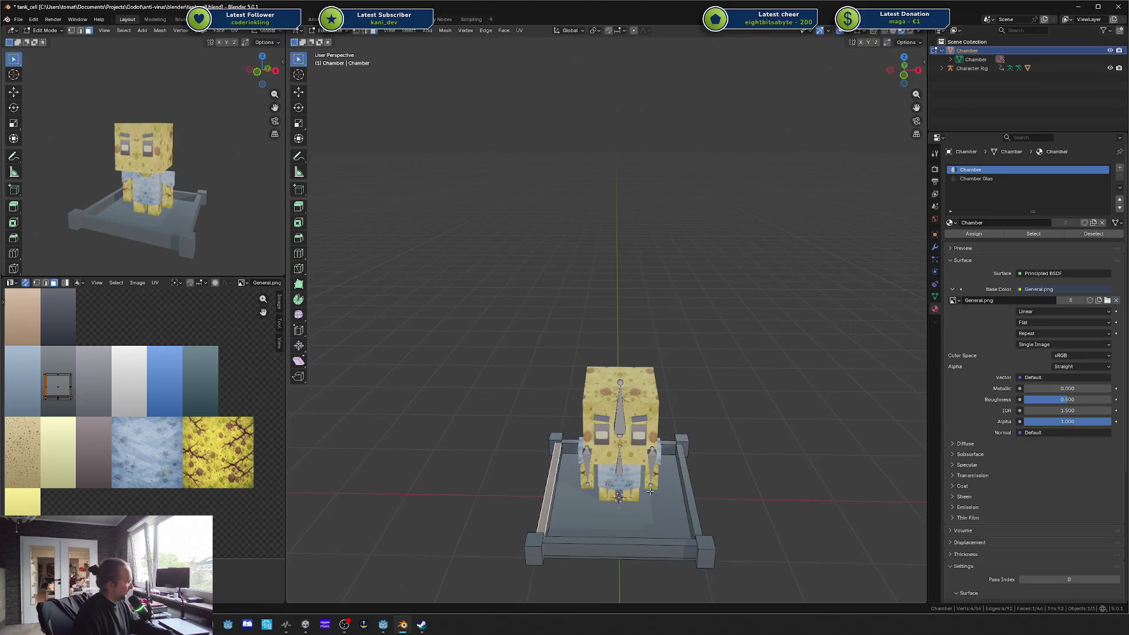
Step: Duplicate the floor face, extrude it into a tall box, and assign Chamber Glas
left_click(636, 522)
key("shift+d")
key("Escape")
key("e")
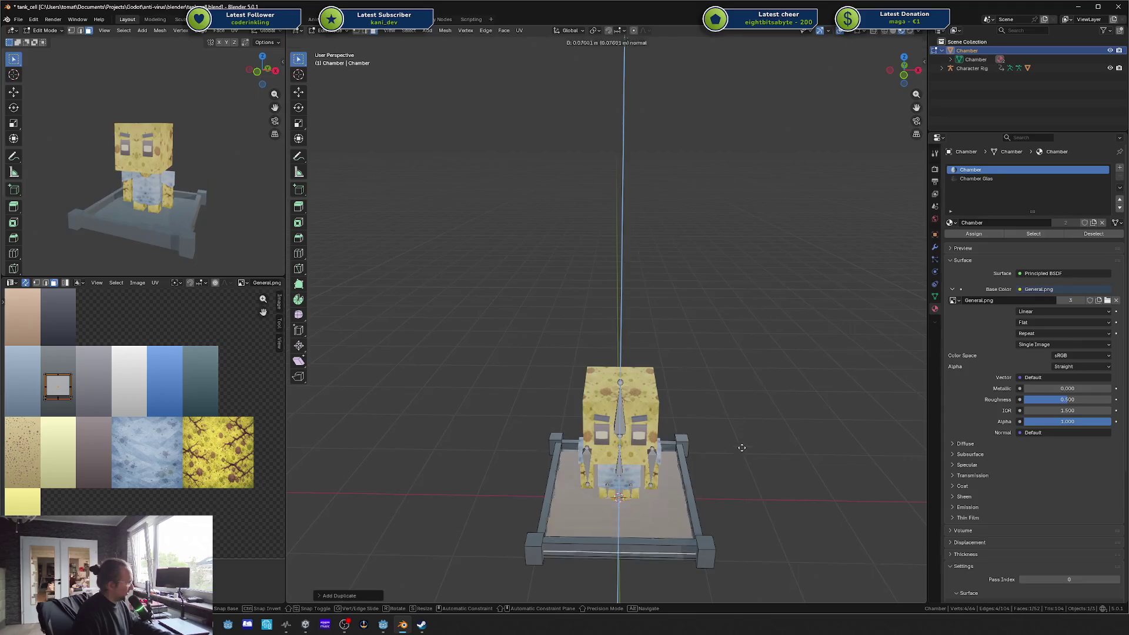
left_click(721, 293)
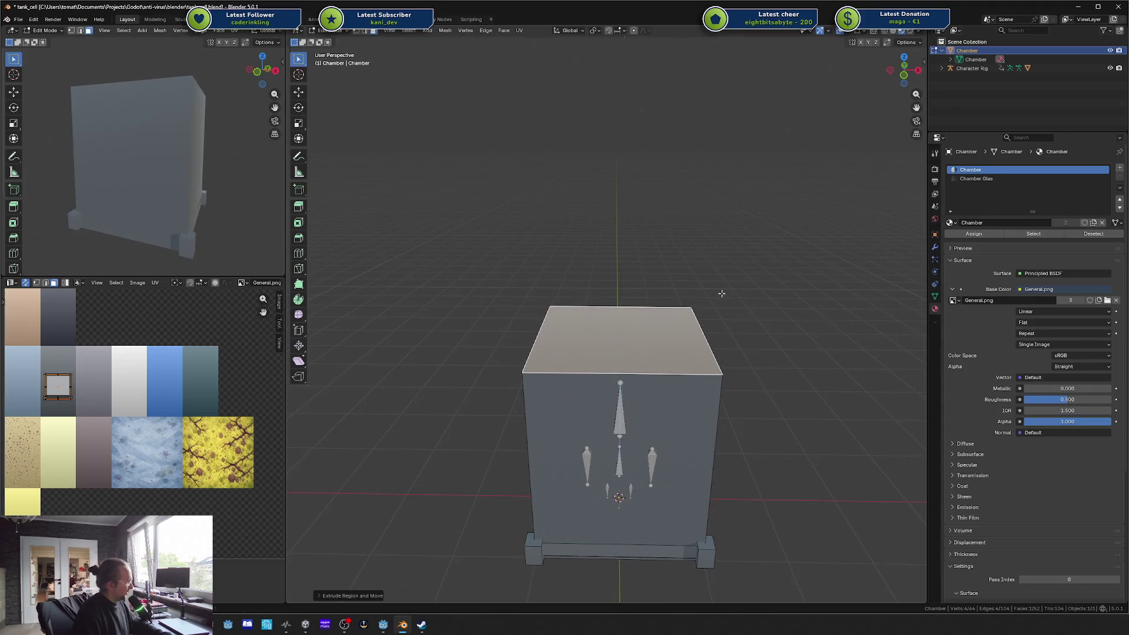
left_click(970, 178)
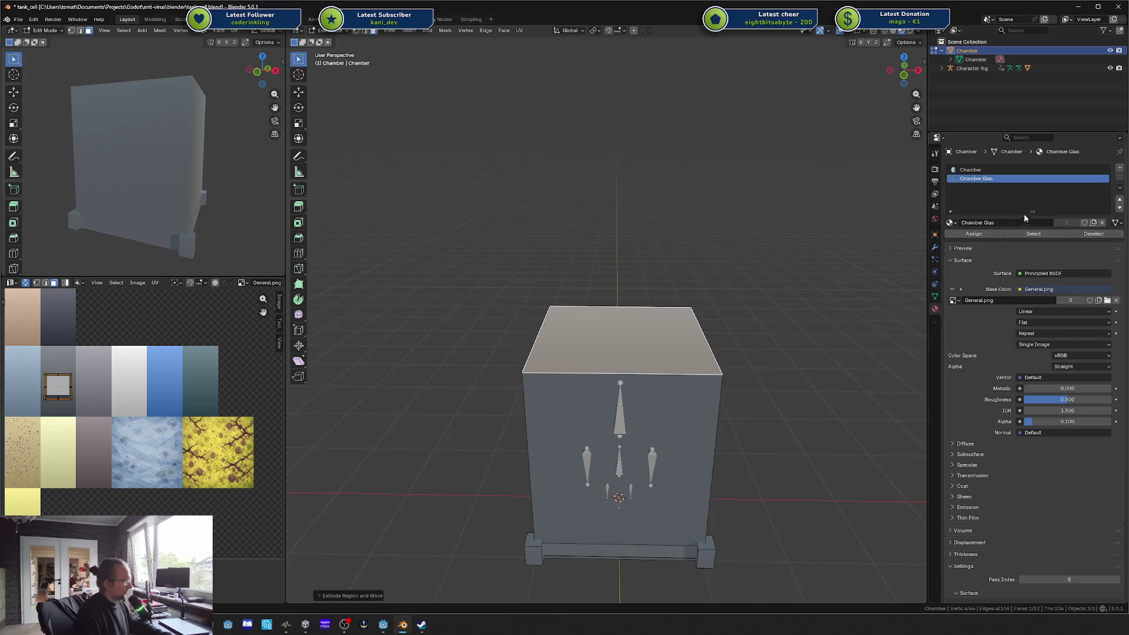
left_click(974, 234)
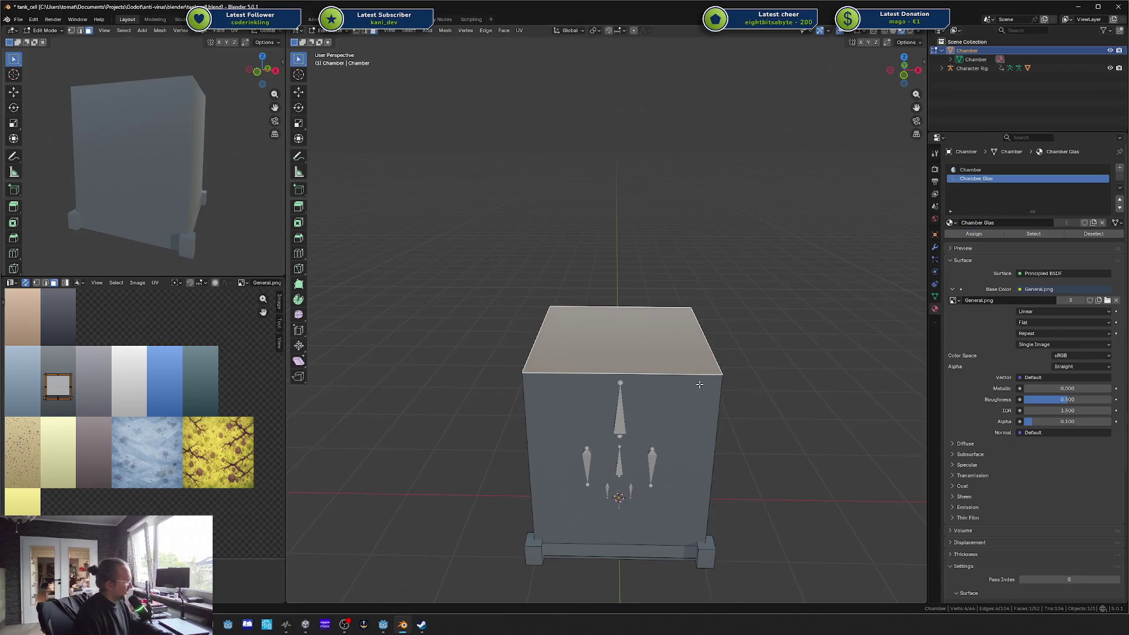
Step: Scale the glass box slightly narrower on the horizontal axes and save the file
key("l")
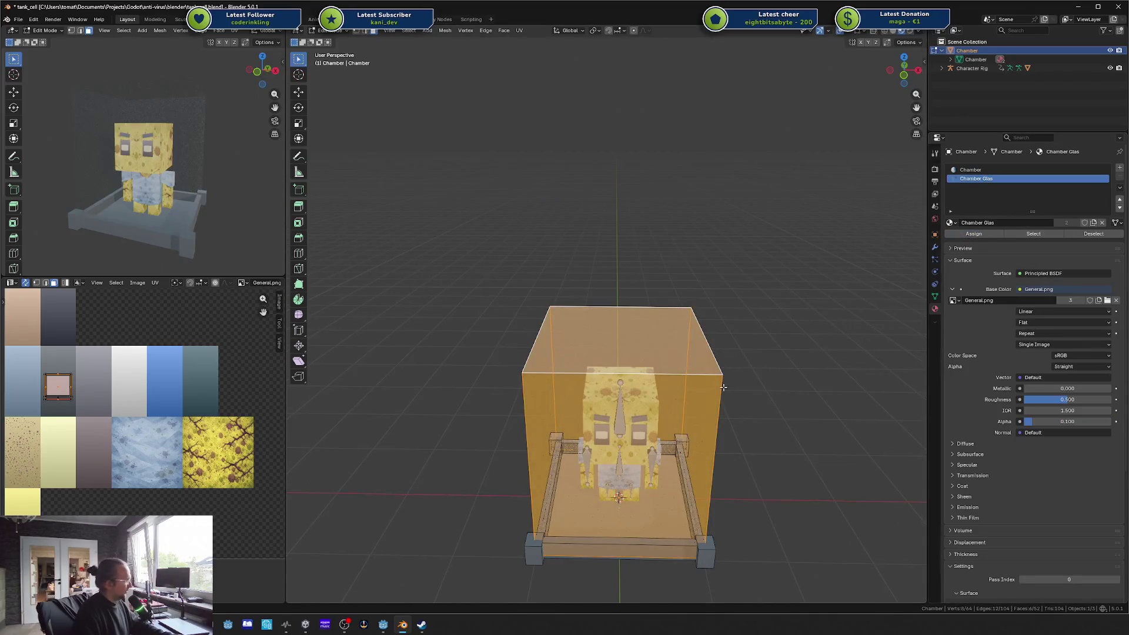
left_click_drag(732, 361, 830, 336)
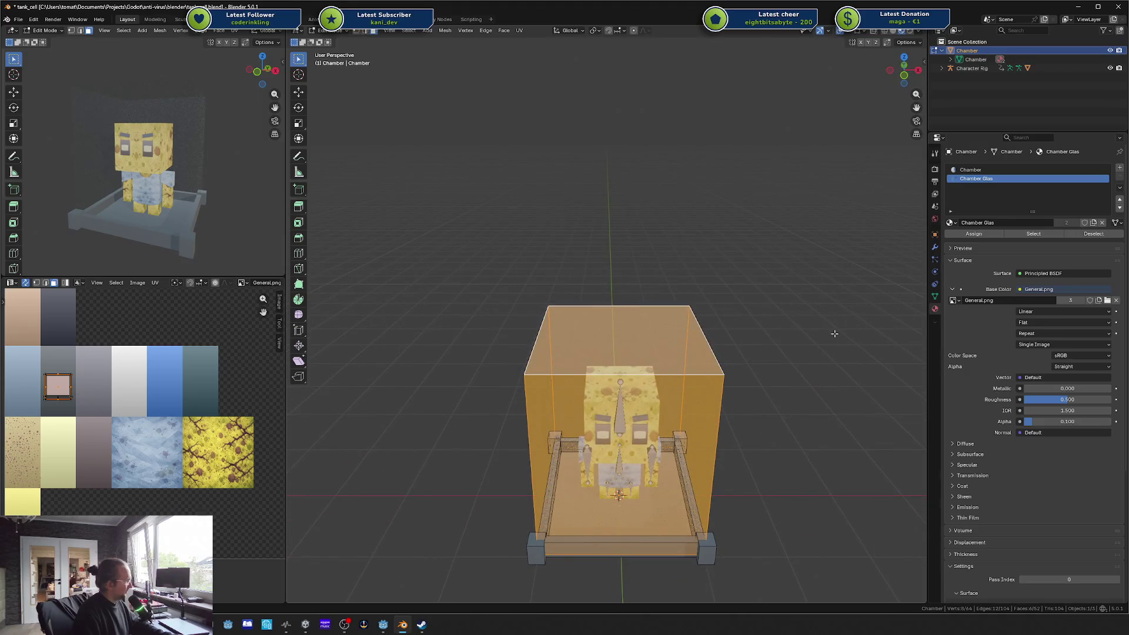
key("s")
key("shift+z")
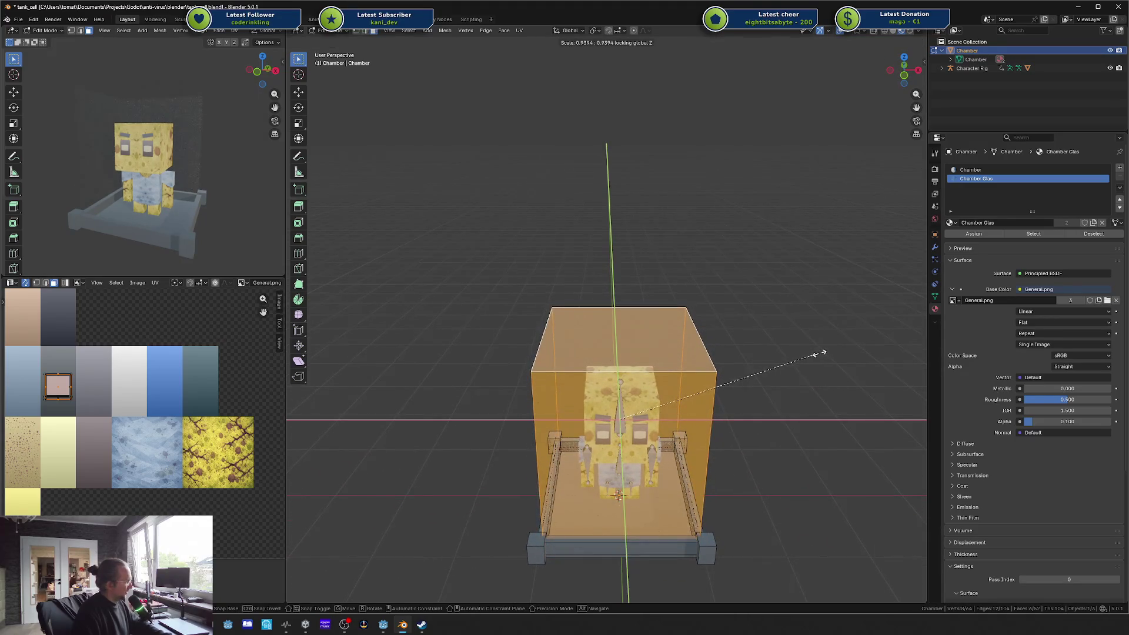
left_click(821, 353)
mouse_move(802, 356)
left_mouse_down()
mouse_move(786, 370)
mouse_move(771, 361)
mouse_move(694, 385)
left_mouse_up()
left_click_drag(692, 347, 699, 333)
key("ctrl+s")
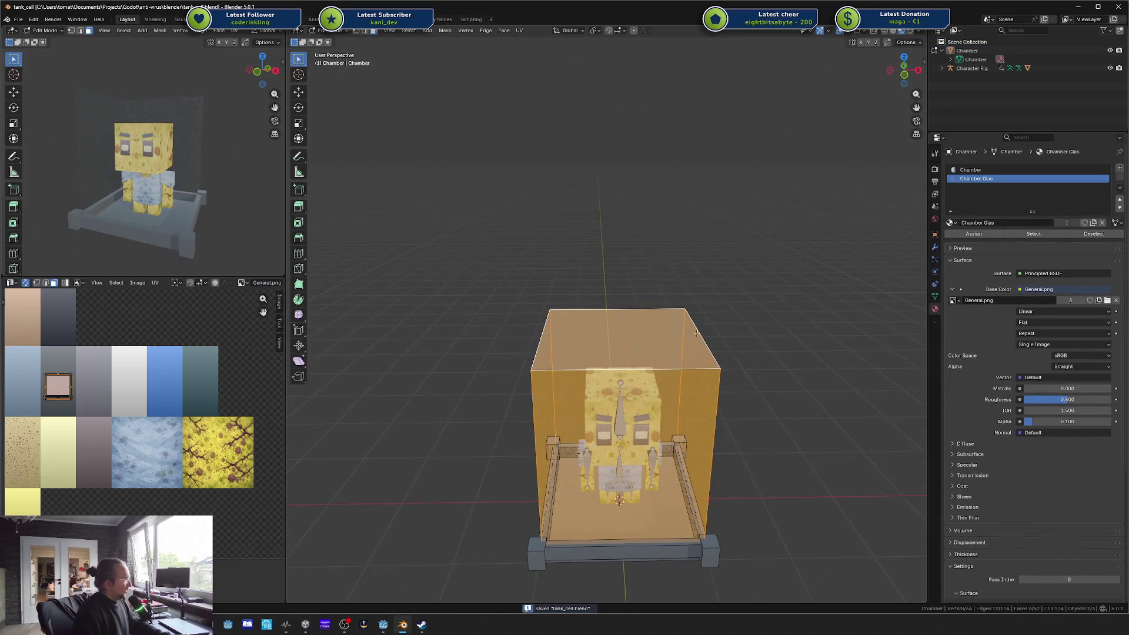
Step: Select the whole glass box and flip its normals with F3 search
left_click_drag(153, 218, 183, 215)
left_click_drag(640, 376, 642, 397)
key("alt+a")
key("a")
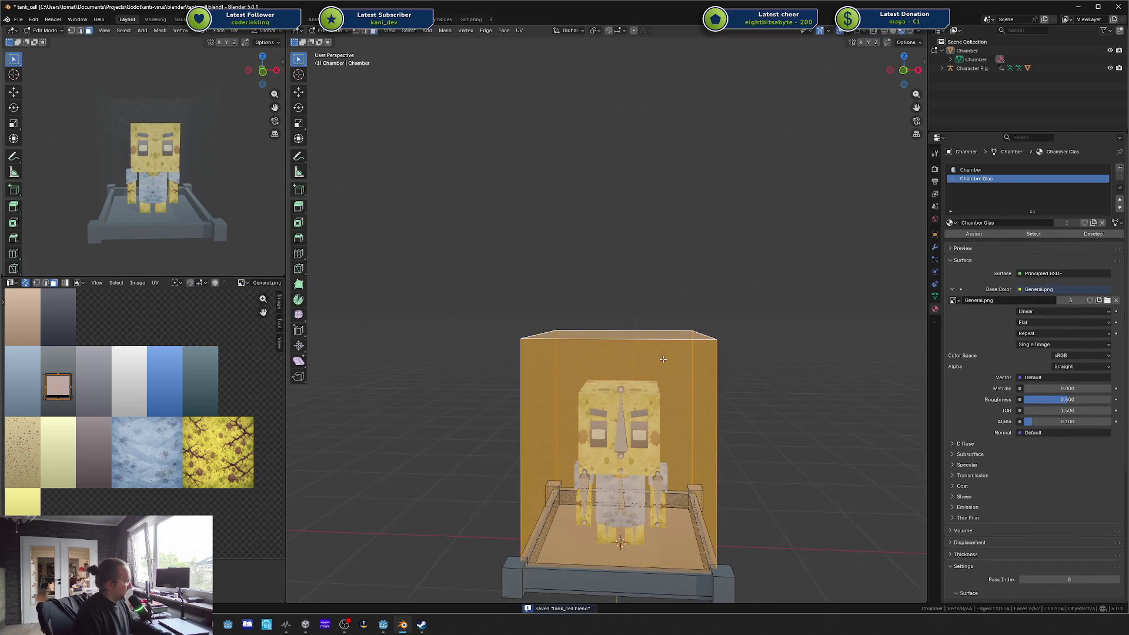
key("F3")
type("f")
key("Return")
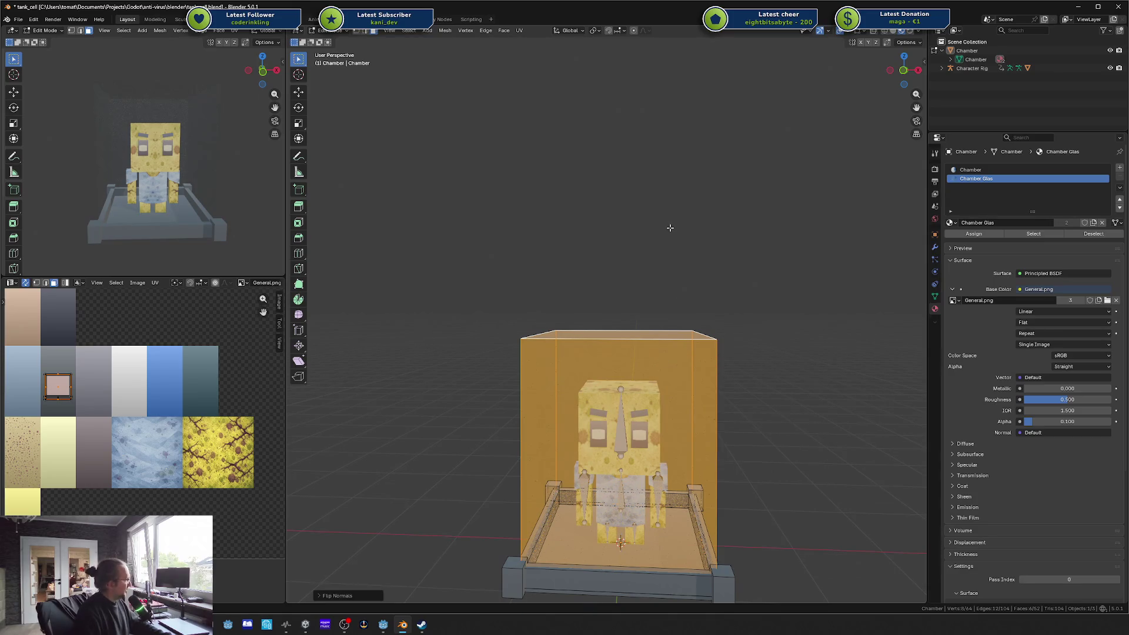
Step: Check the Chamber Glas material, preview the glass, flip the normals again, and view the front
key("alt+a")
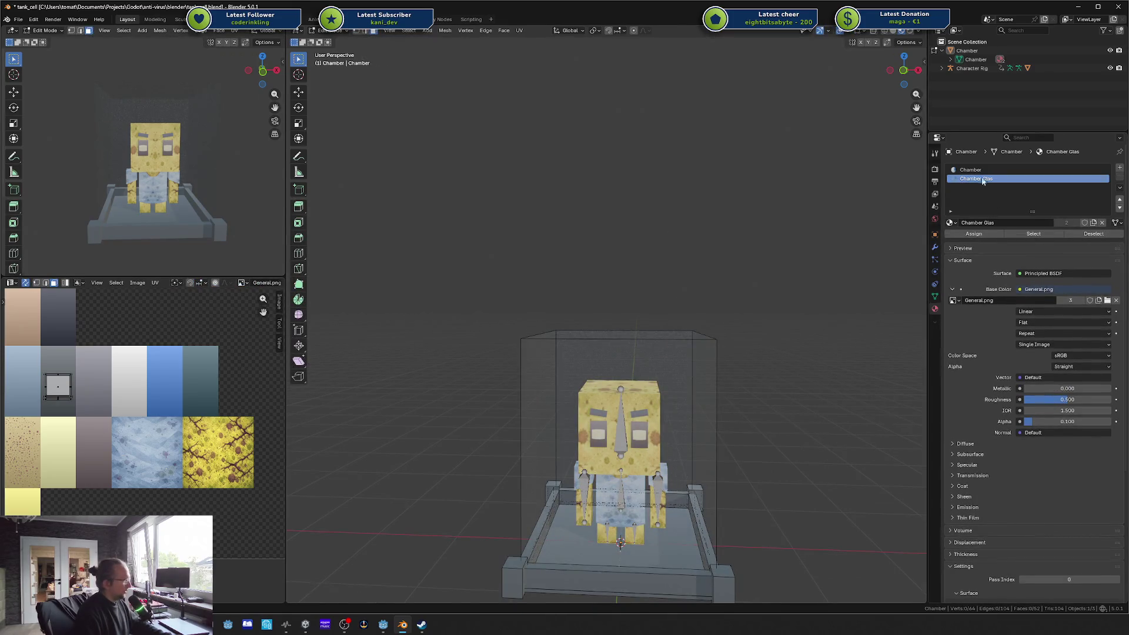
left_click(982, 170)
left_click(975, 178)
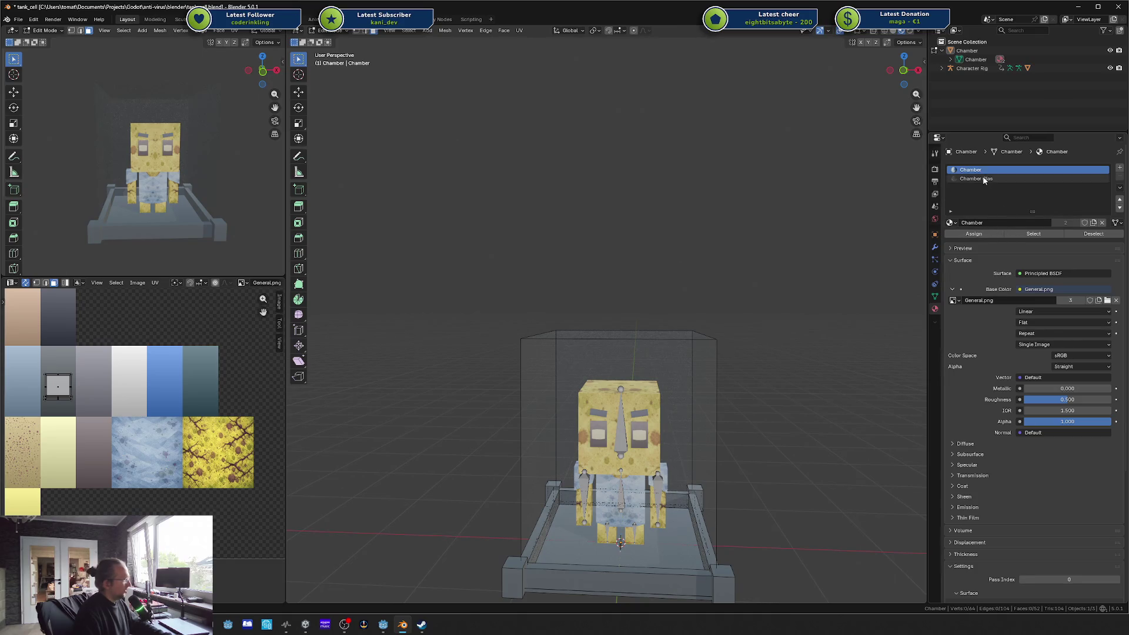
key("Tab")
key("Tab")
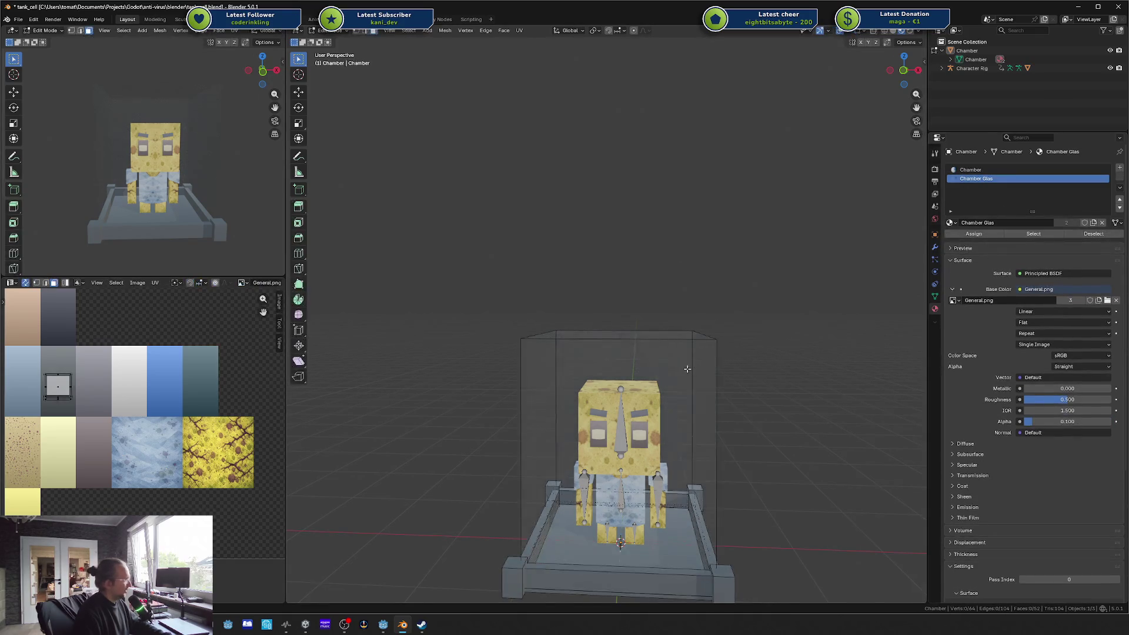
left_click(687, 373)
key("ctrl+l")
key("F3")
key("Return")
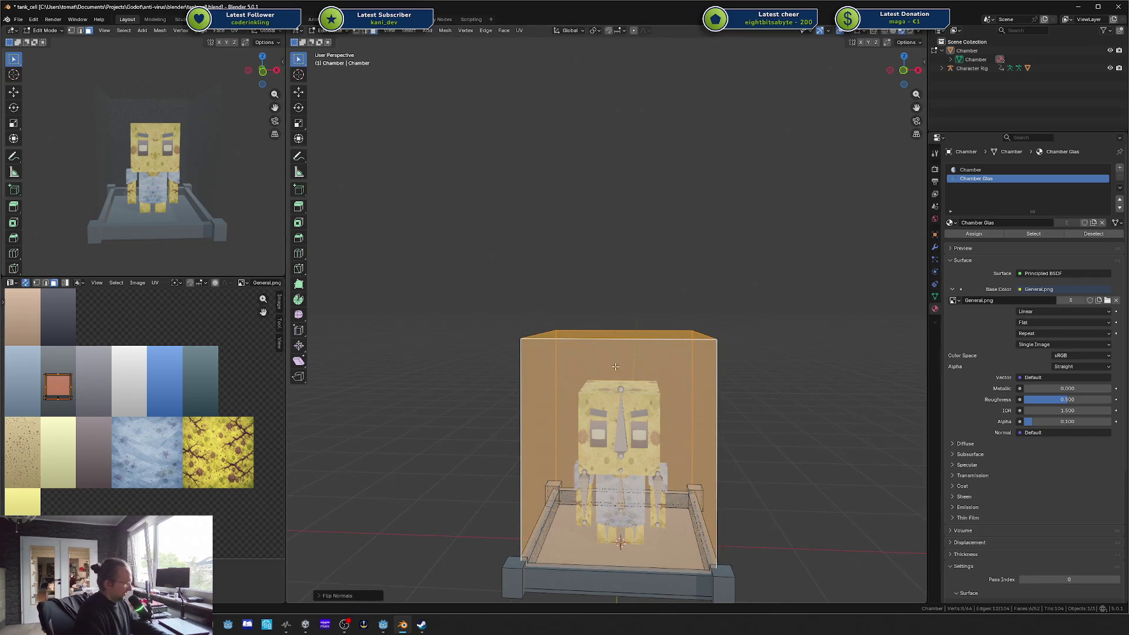
key("KP_1")
Step: Cube-project the glass box UVs and move the shrunken island onto the yellow tile
key("u")
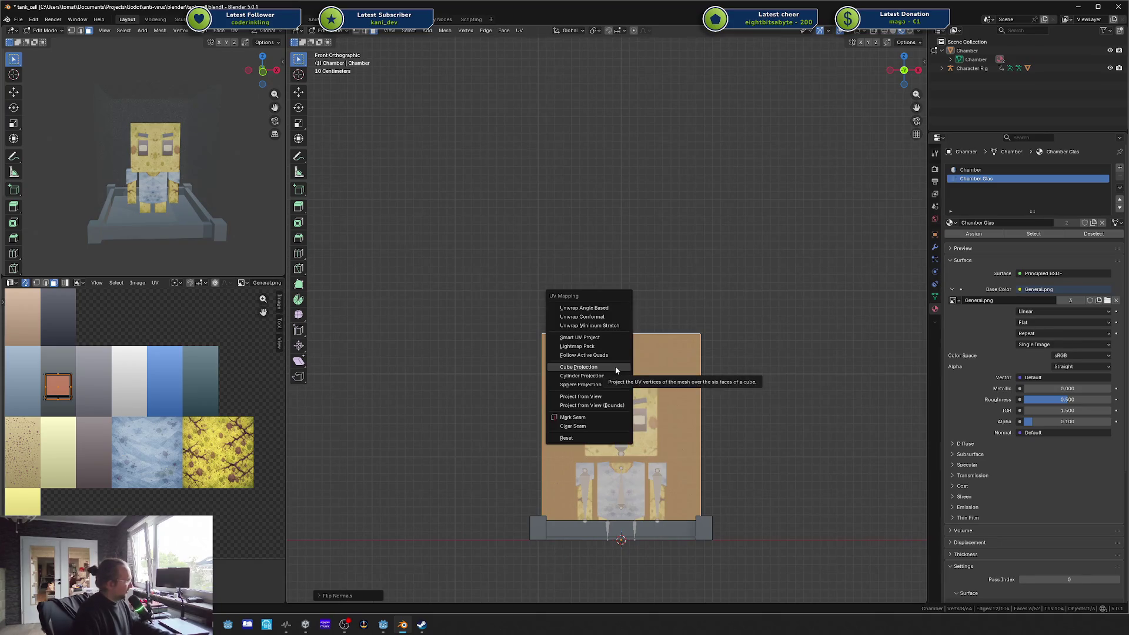
left_click(579, 367)
key("s")
key("g")
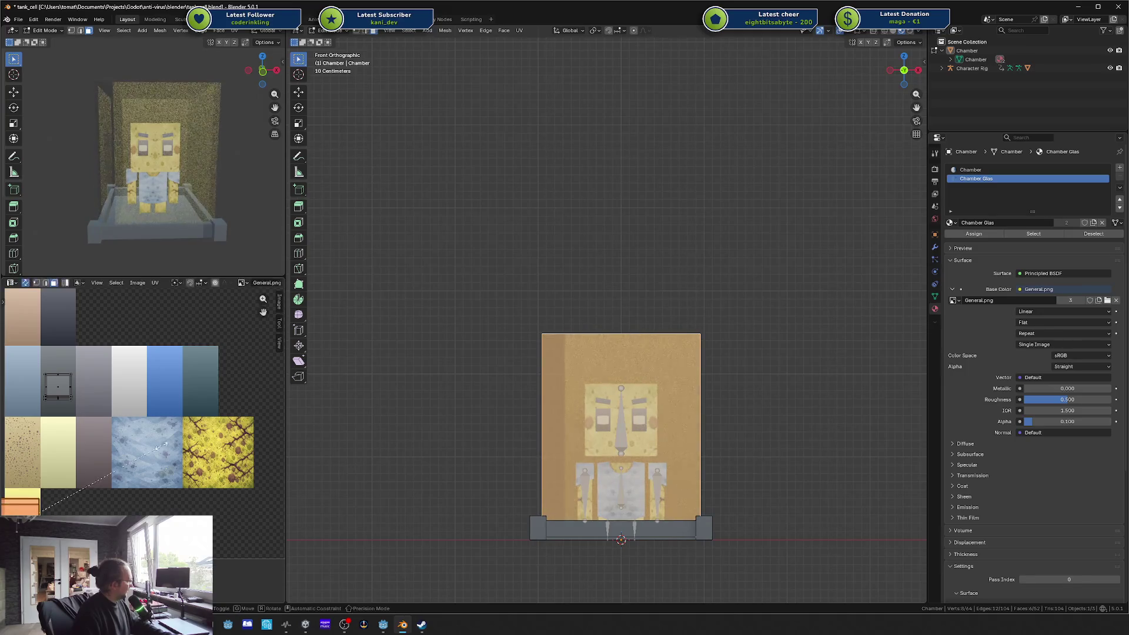
left_click(146, 475)
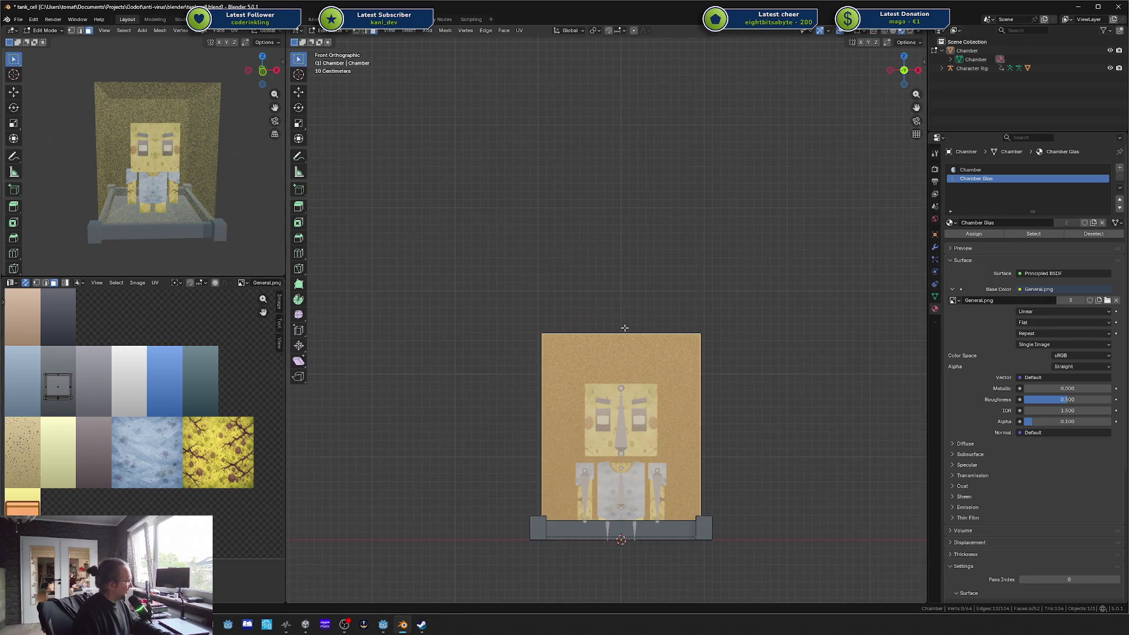
Step: Return to Object Mode, save tank_cell.blend, and minimize Blender
key("Tab")
mouse_move(184, 172)
left_mouse_down()
mouse_move(164, 227)
mouse_move(182, 185)
left_mouse_up()
key("ctrl+s")
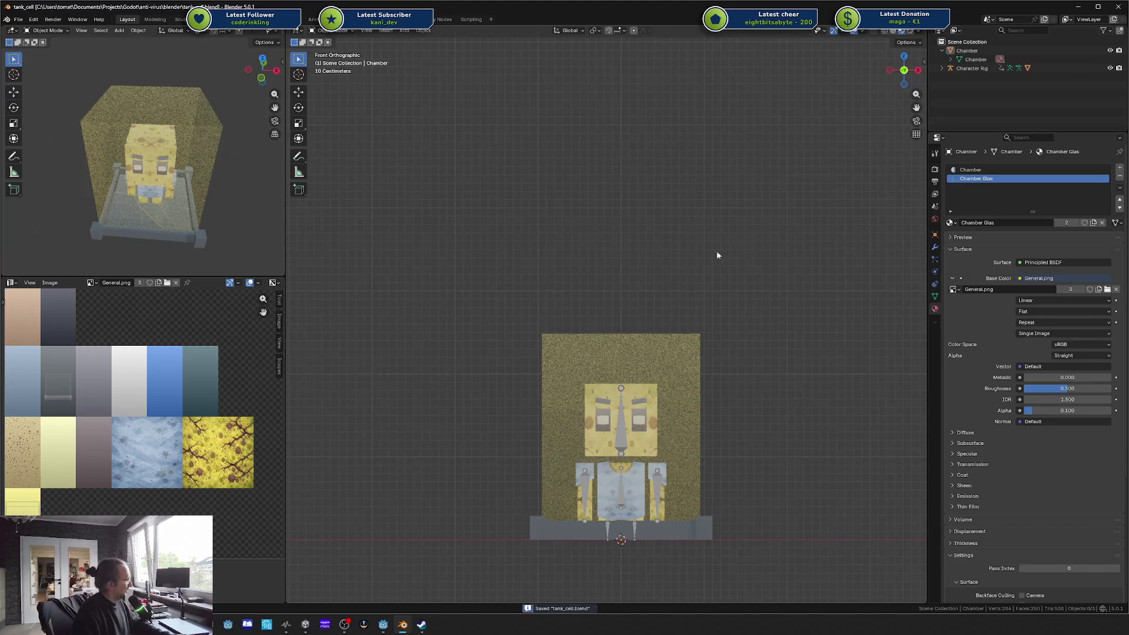
left_click(1078, 7)
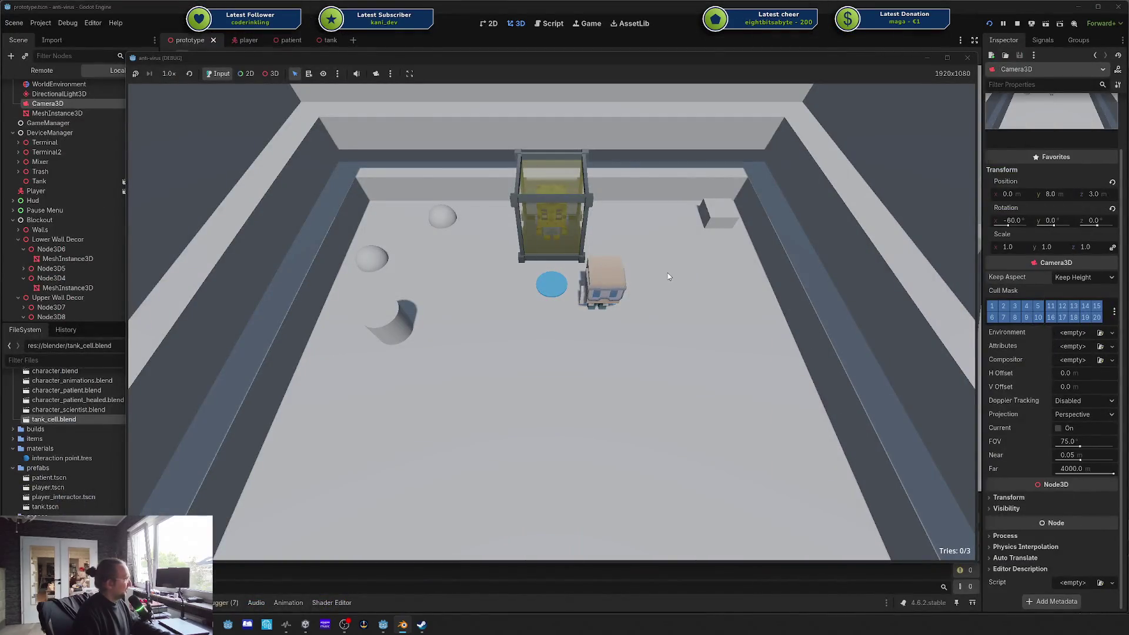
Step: Stop the running game so the tank cell reimports, then switch back to Blender
left_click(967, 57)
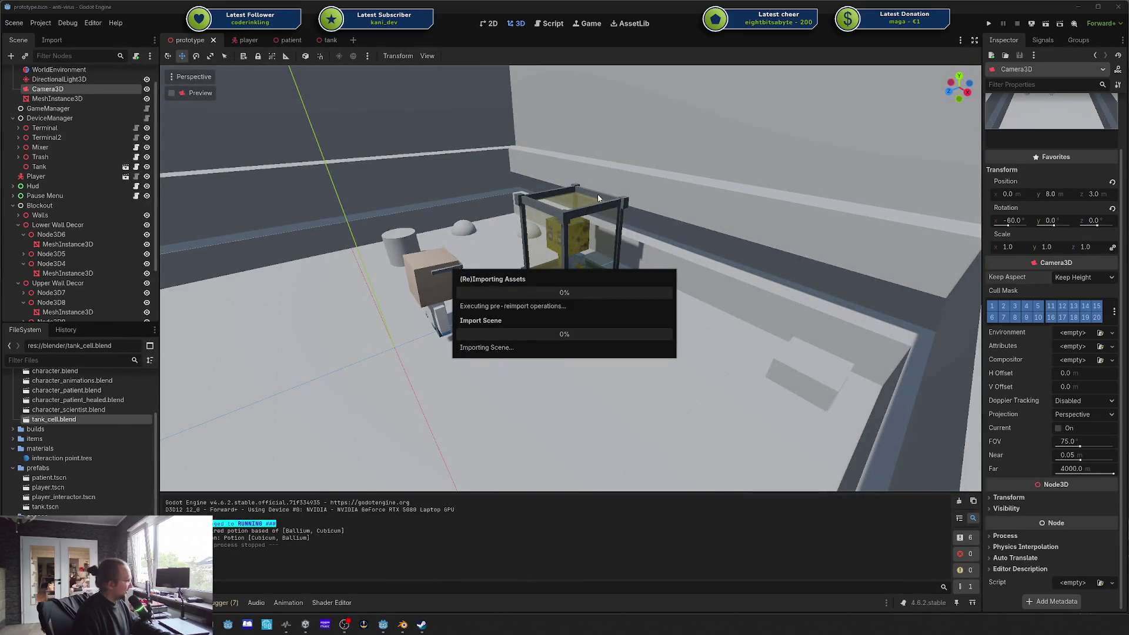
left_click_drag(592, 227, 686, 251)
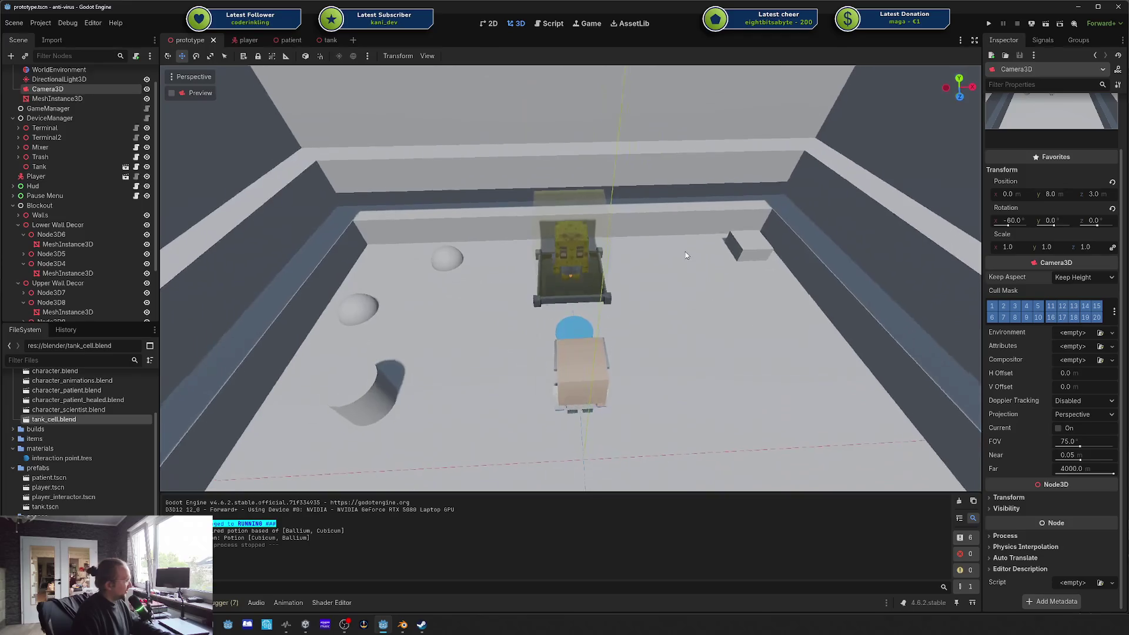
key("alt+Tab")
key("alt+Tab")
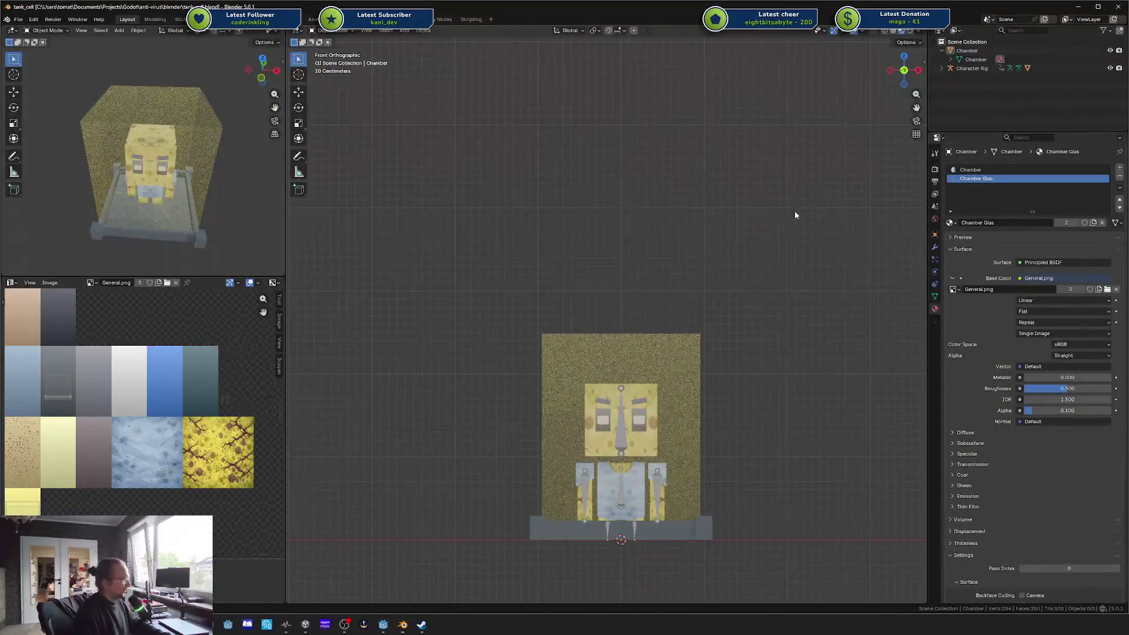
Step: Set the Chamber Glas Alpha to 0.25 and save tank_cell.blend
key("ctrl+s")
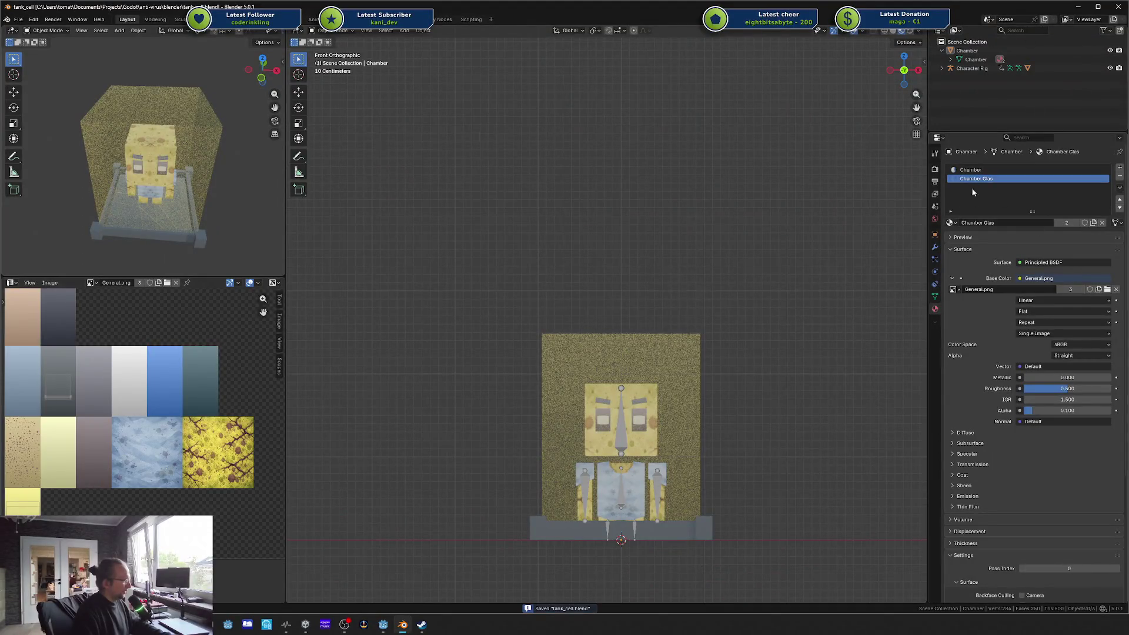
left_click(1063, 411)
type("0.25")
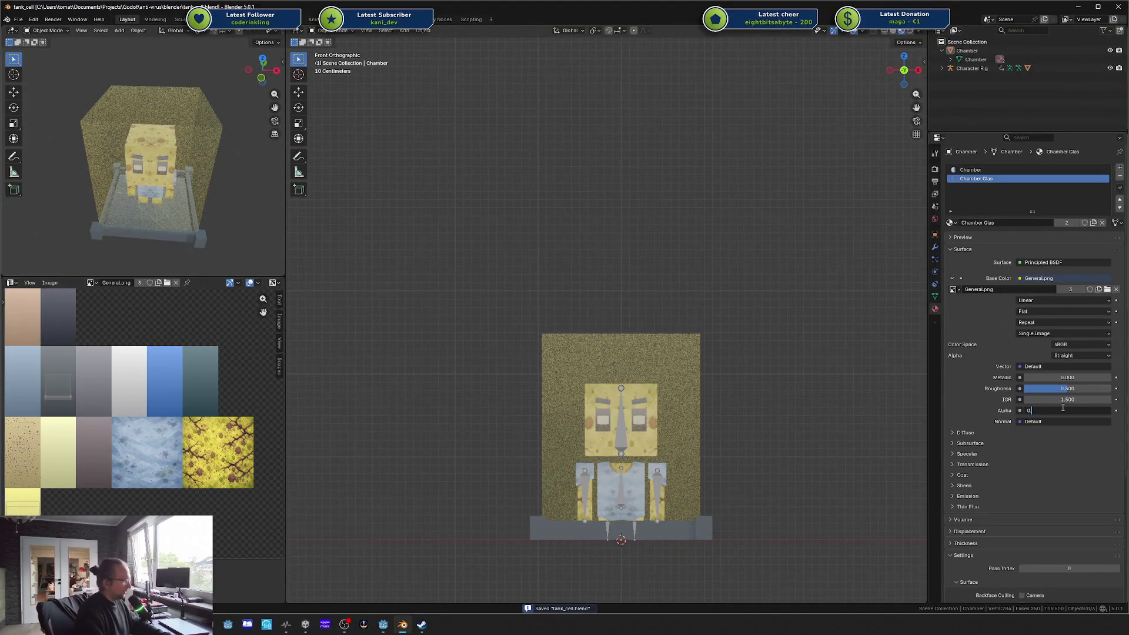
key("Return")
key("ctrl+s")
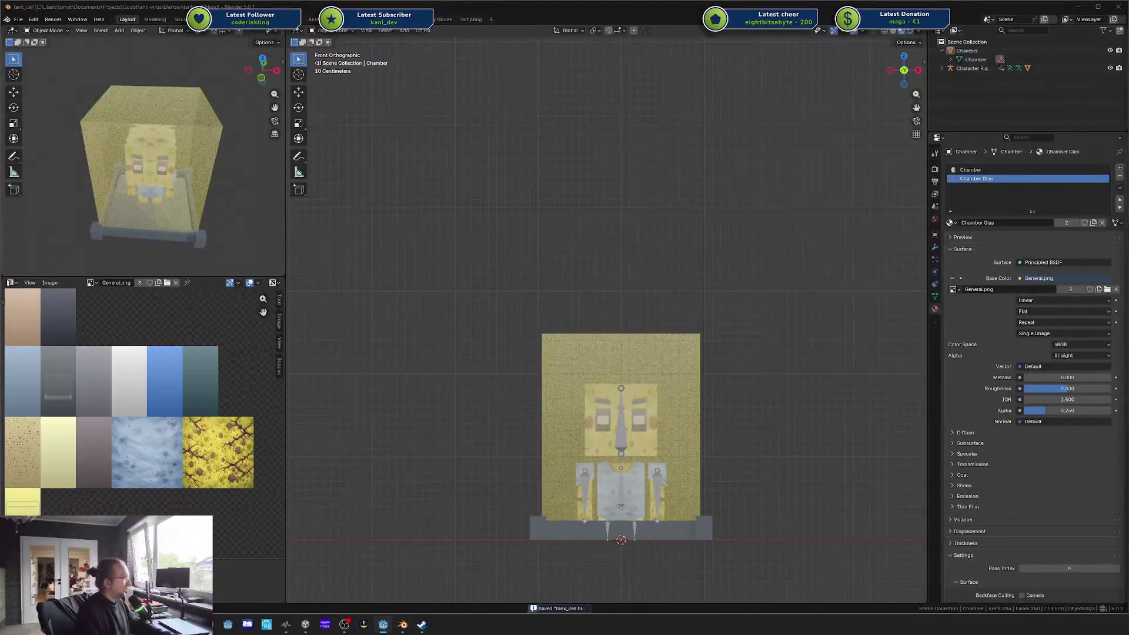
key("alt+Tab")
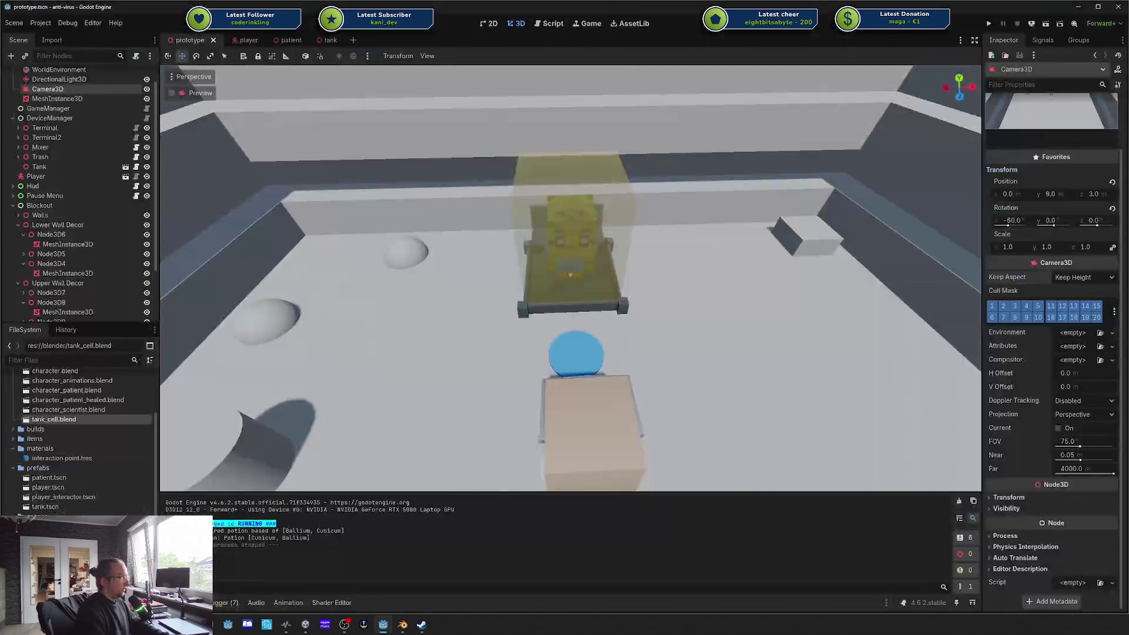
Step: Clear the scene selection and launch the game to play-test
left_click(668, 221)
scroll(668, 220, "down", 5)
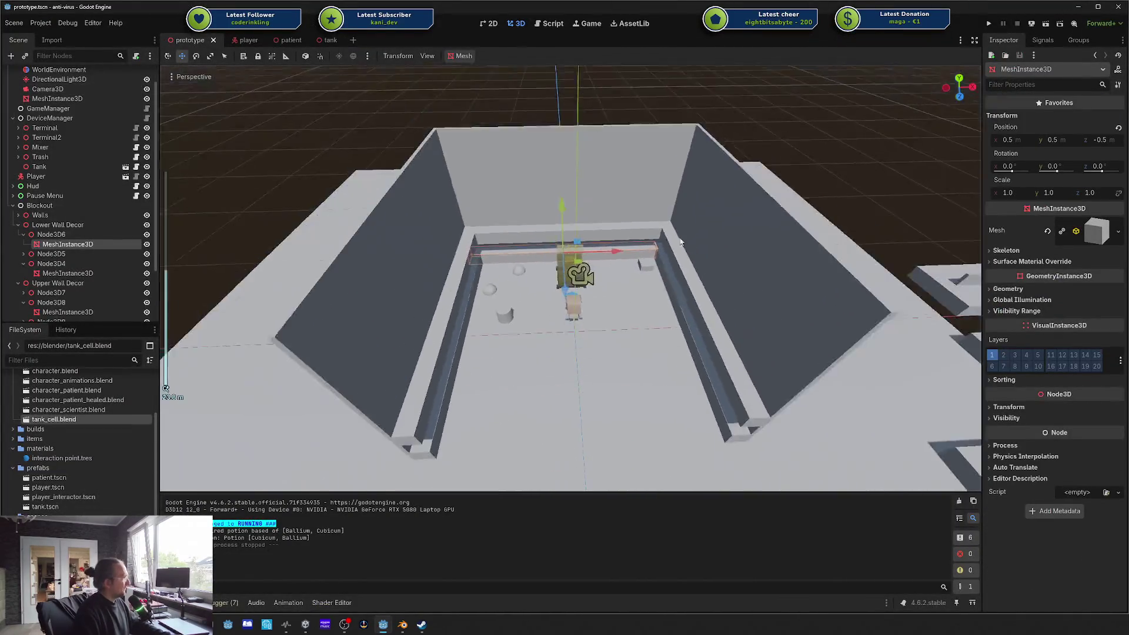
left_click(775, 128)
left_click(983, 23)
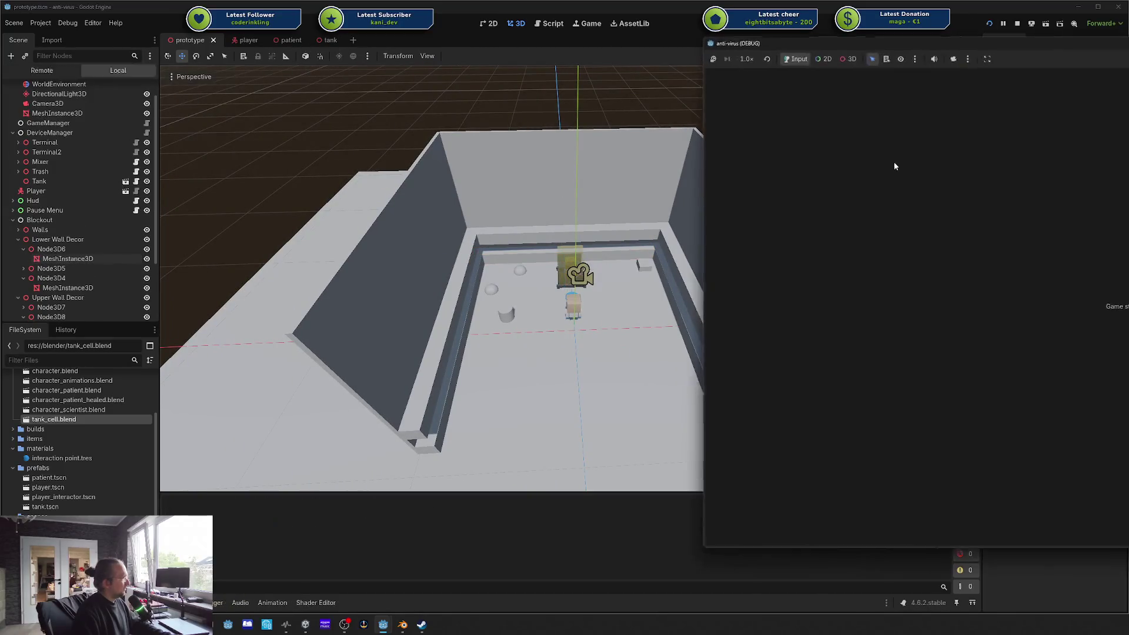
Step: Walk the character around the yellow tank, onto the blue circle and toward the cylinder
key("w")
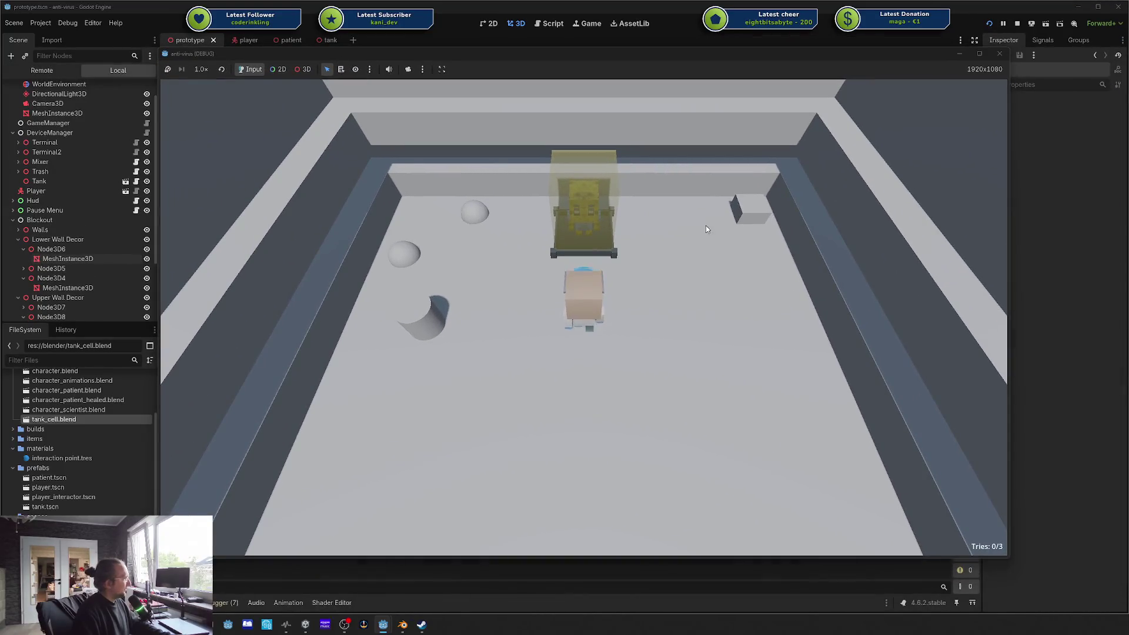
key("a")
key("s")
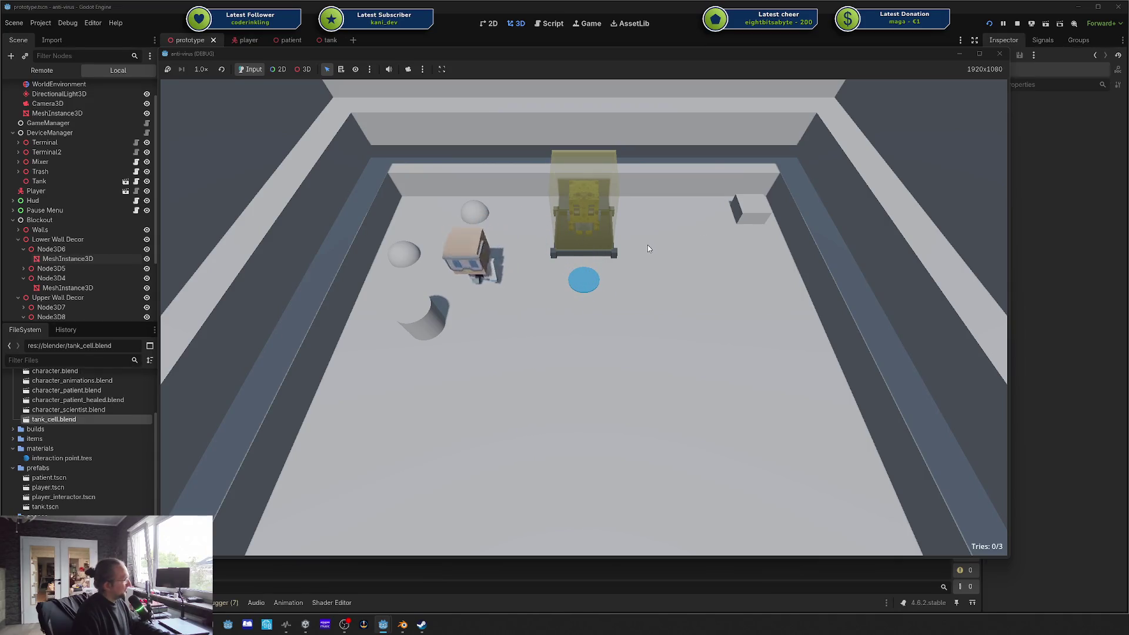
key("w")
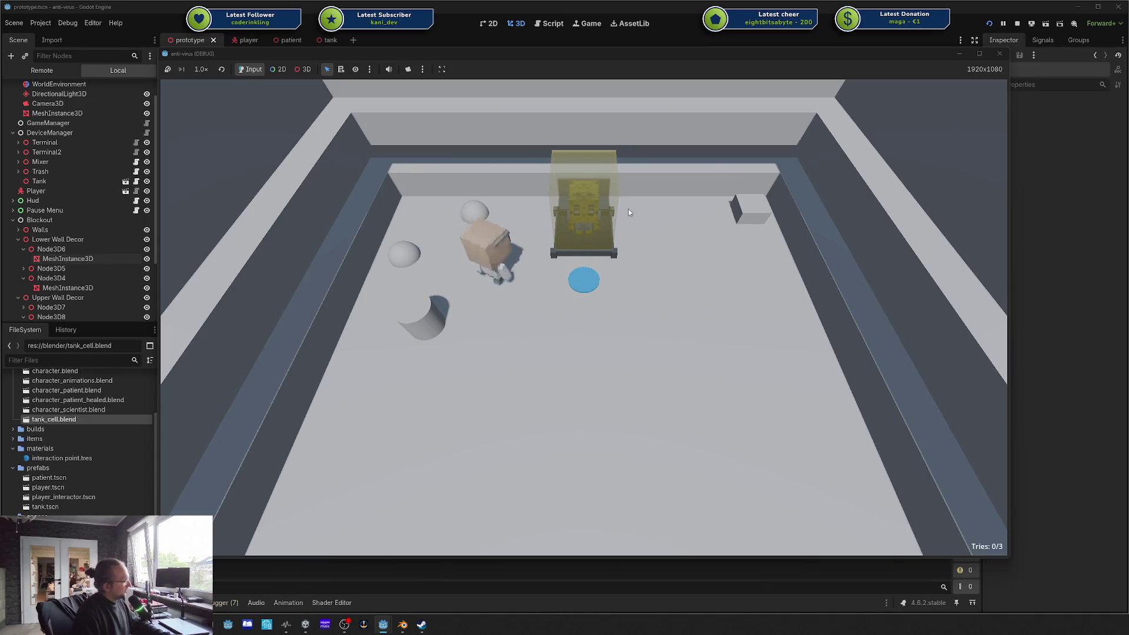
key("d")
key("d")
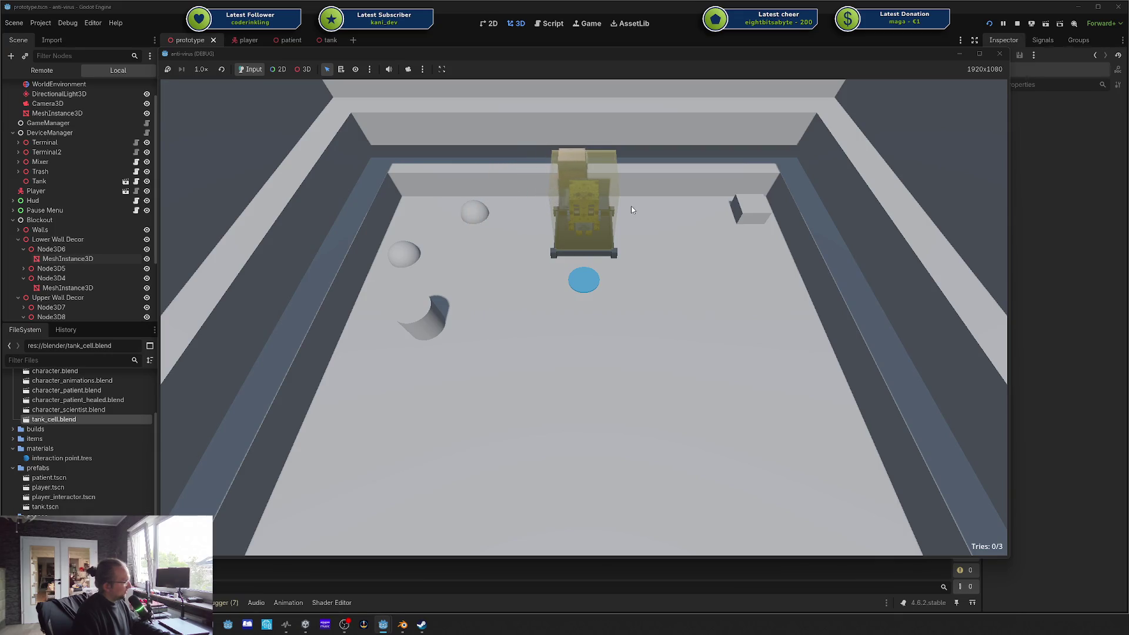
key("s")
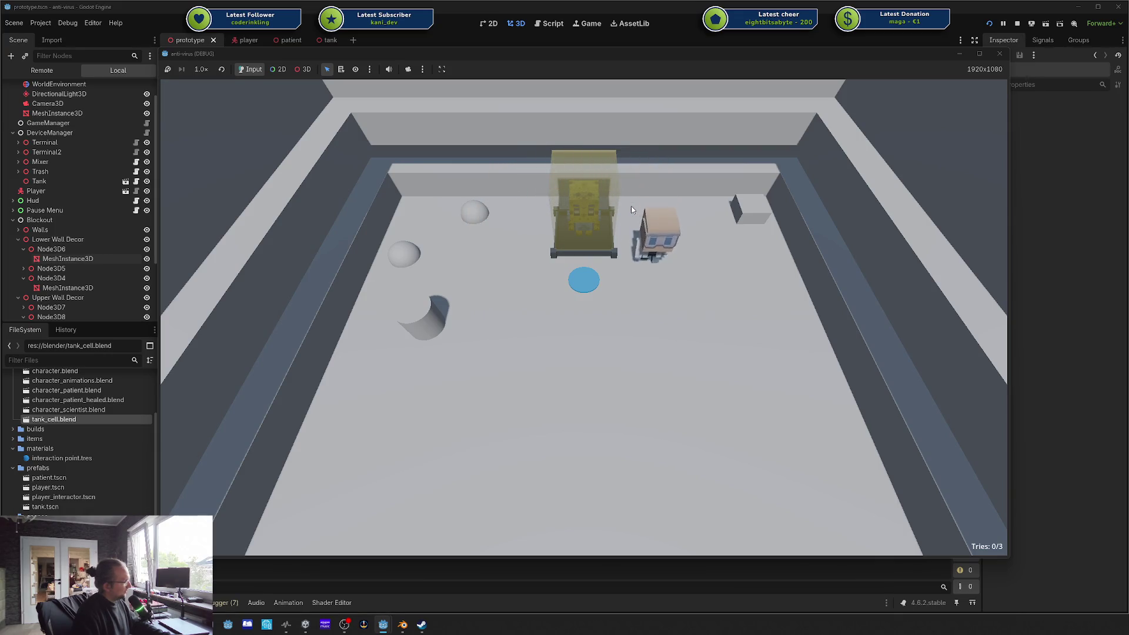
key("a")
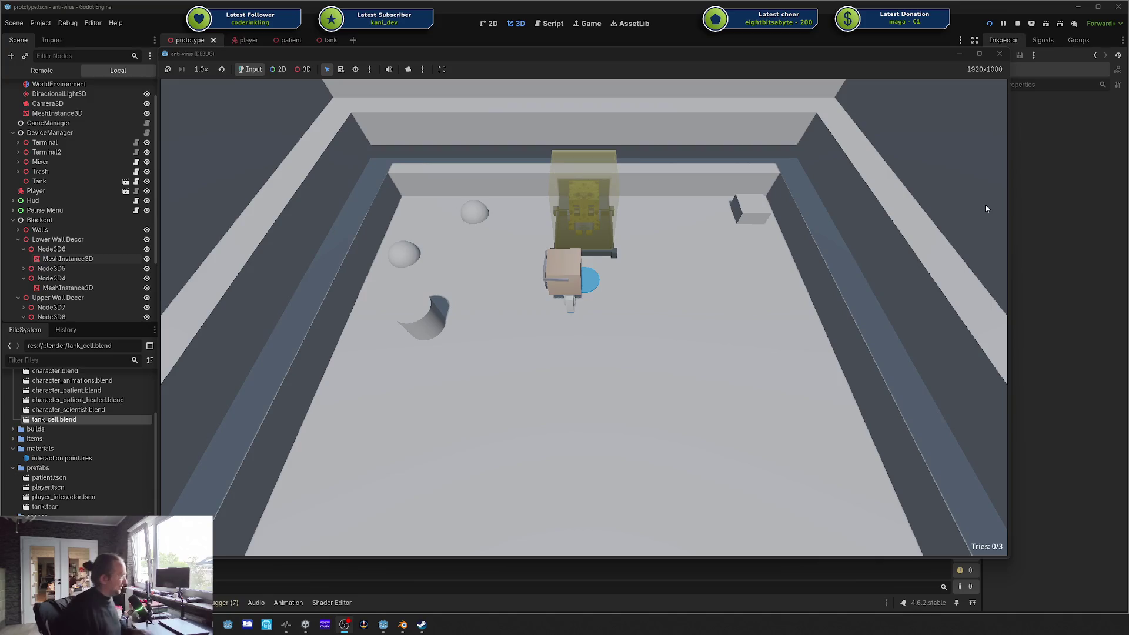
key("a")
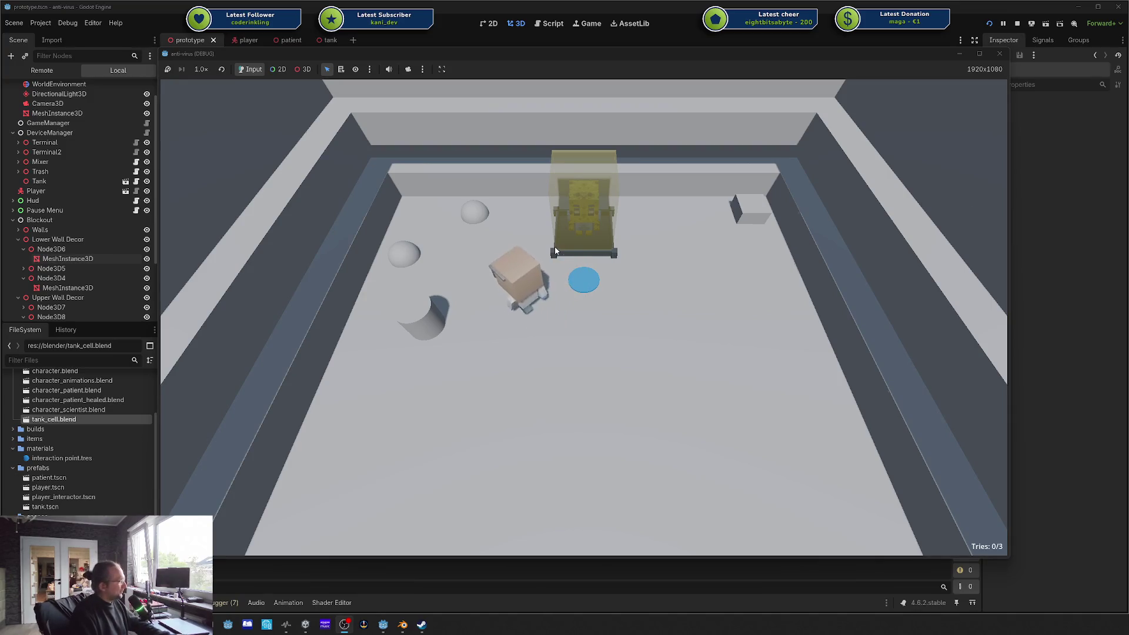
Step: Move the game window down, walk behind the tank to the lower right, and stop the game
mouse_move(400, 53)
left_mouse_down()
mouse_move(580, 62)
mouse_move(374, 94)
left_mouse_up()
key("w")
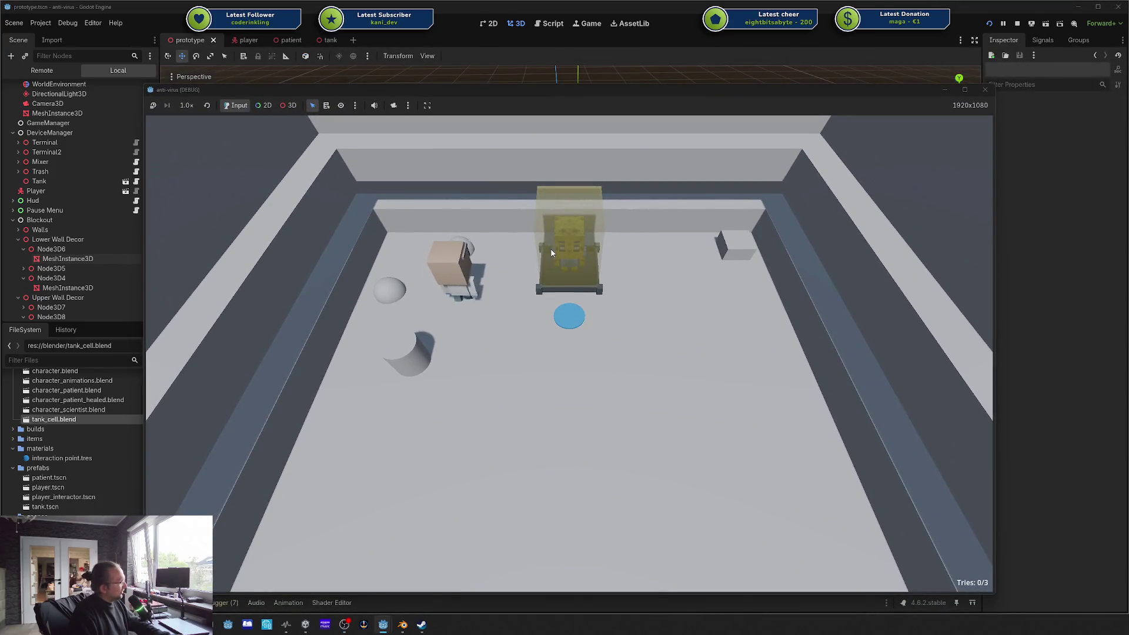
key("d")
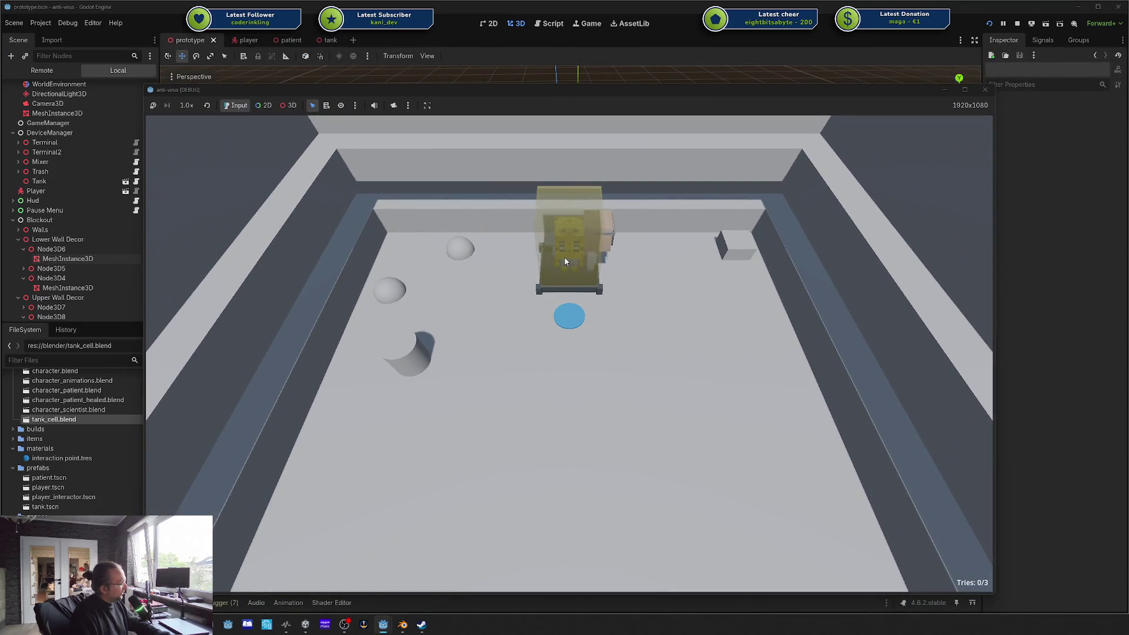
key("s")
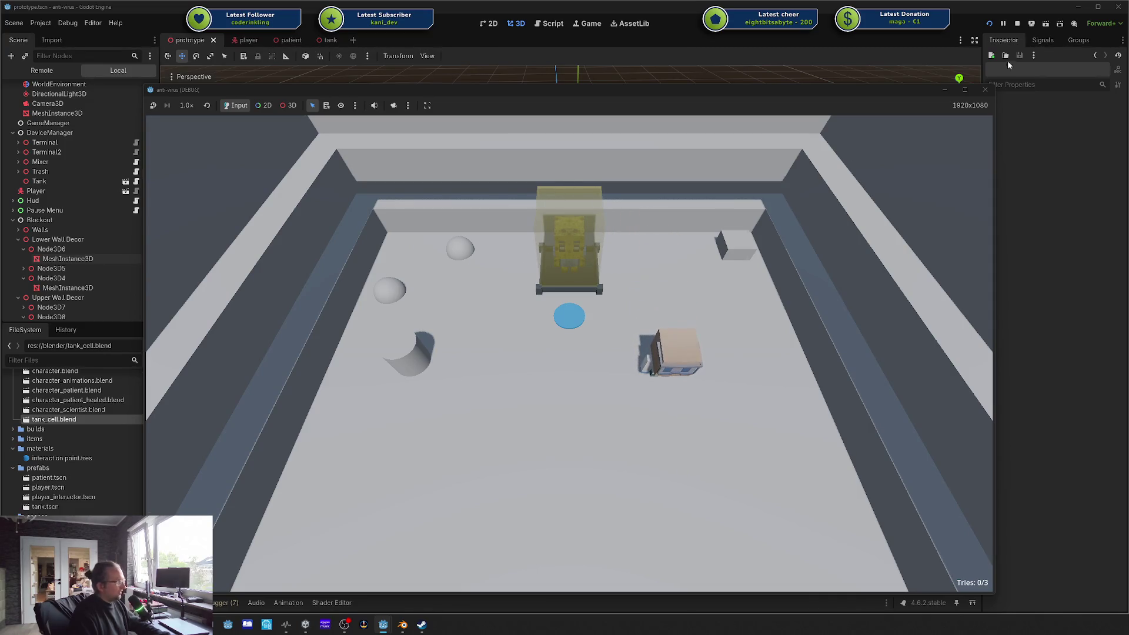
left_click(985, 90)
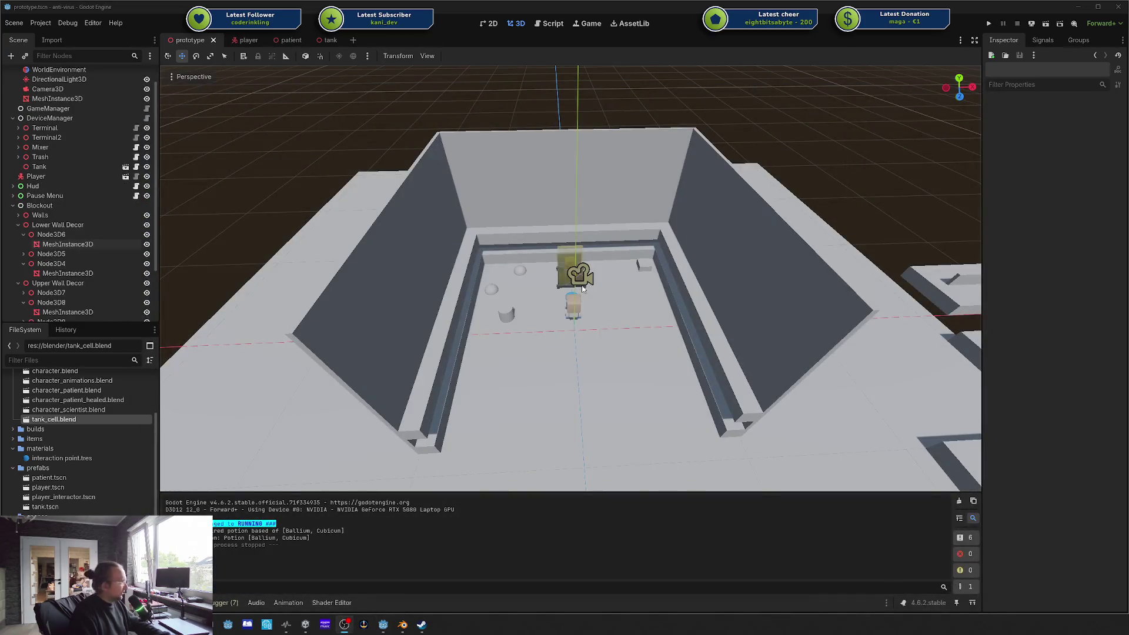
Step: Set the Chamber Glas Alpha to 0.5 after trying 0.75, save, and return to Godot
left_click(402, 624)
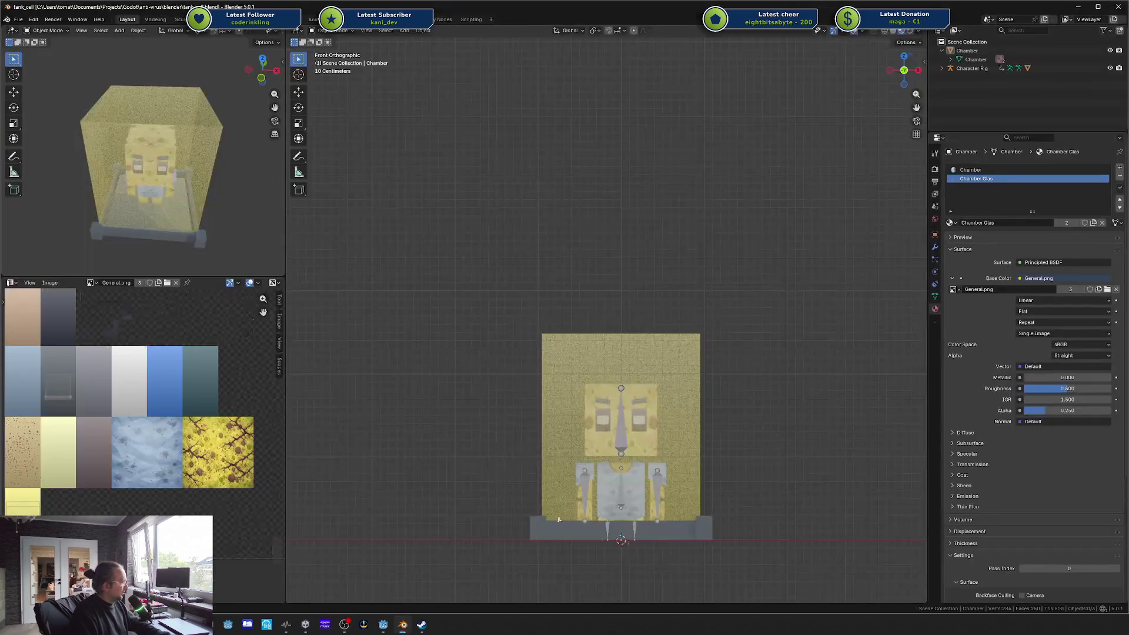
left_click(1068, 410)
type("0.75")
key("Return")
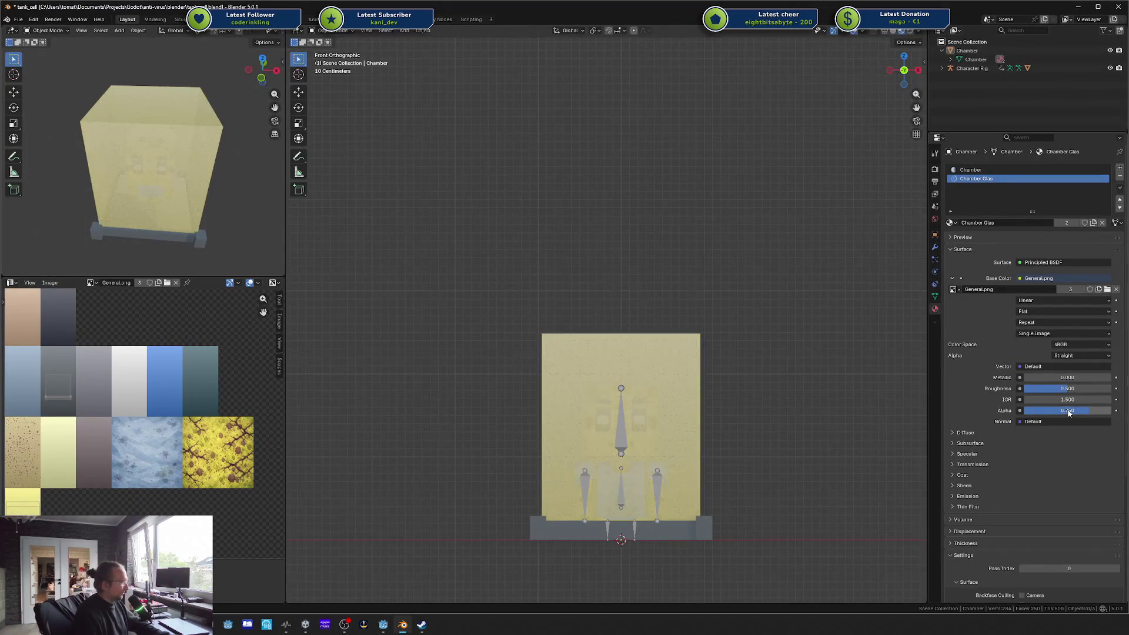
left_click(1068, 411)
type("0.5")
key("Return")
key("ctrl+s")
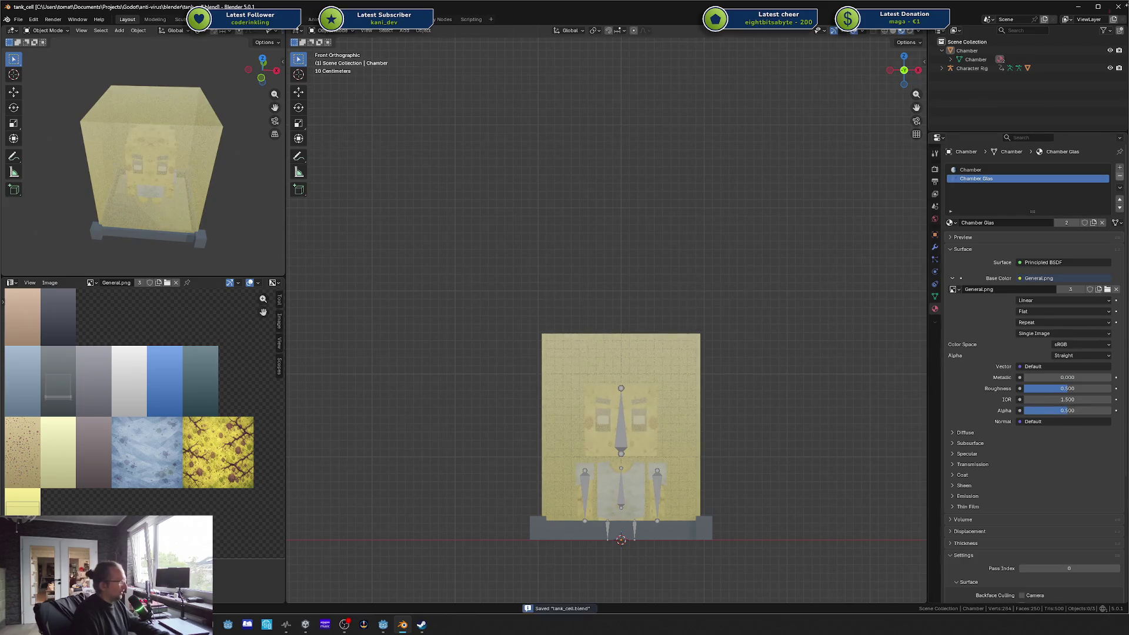
left_click(384, 626)
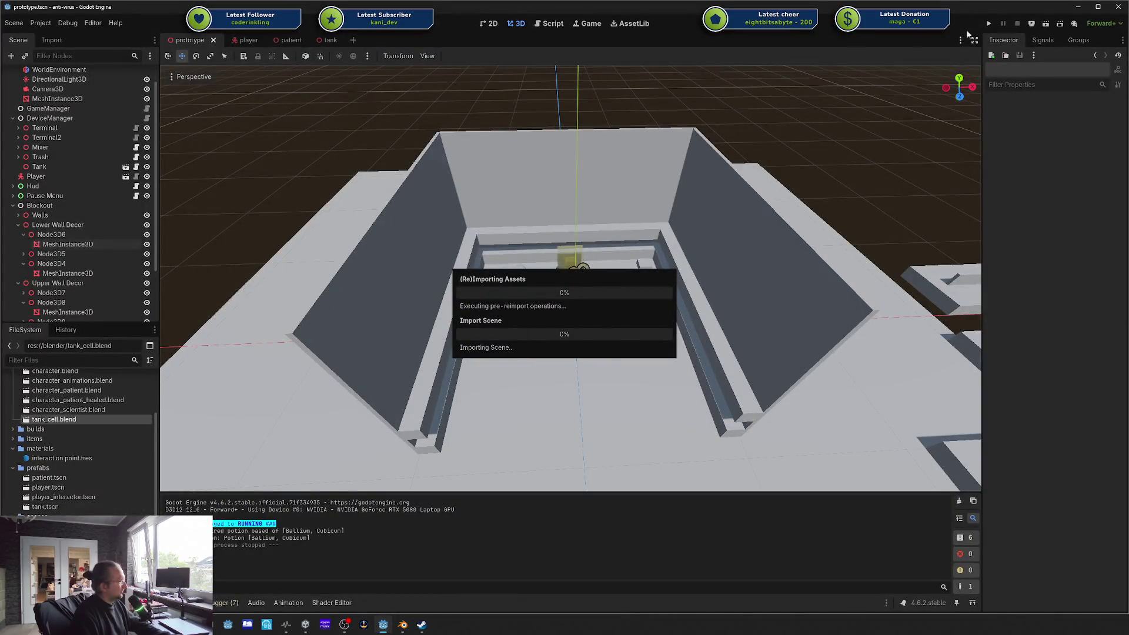
Step: Run the game, center its window, and walk the character up beside the tank toward the back wall
left_click(988, 23)
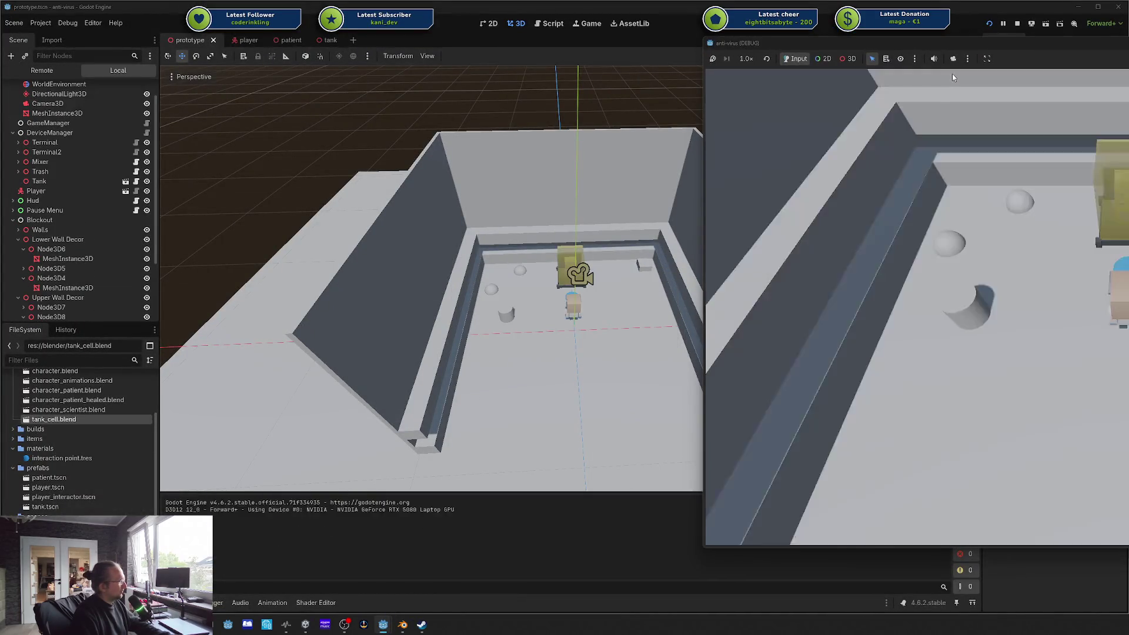
left_click_drag(972, 39, 444, 52)
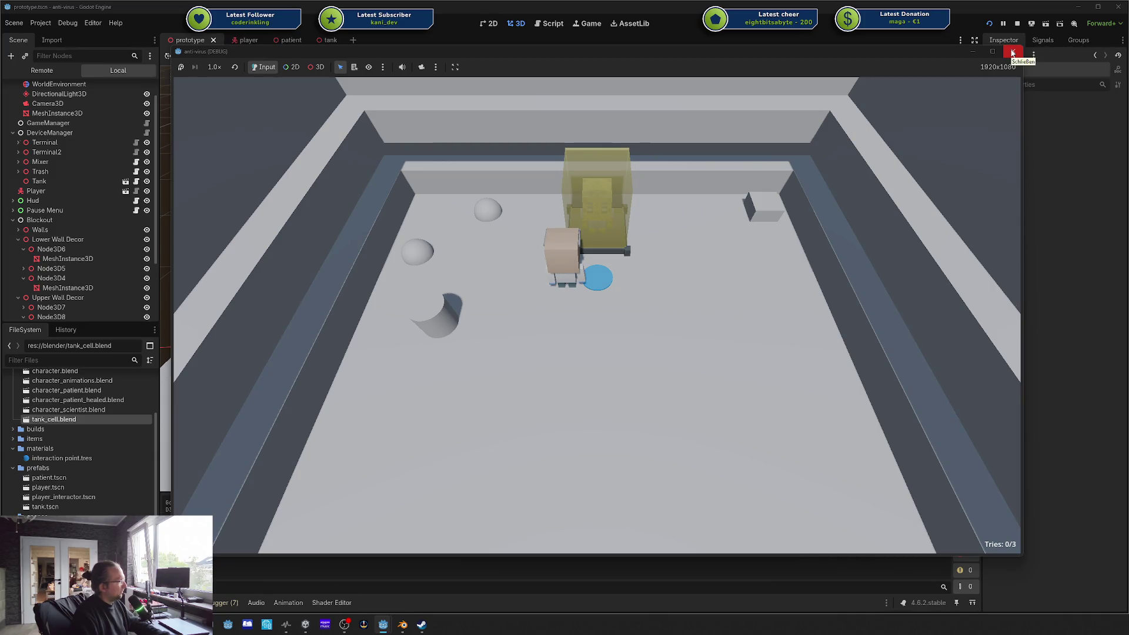
key("s")
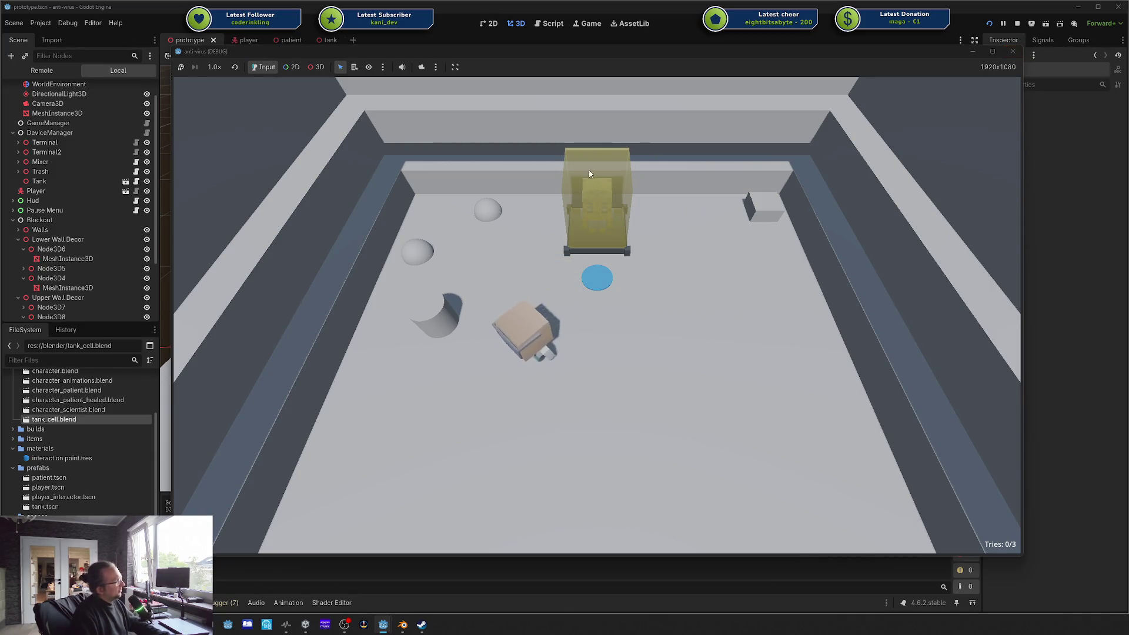
key("w")
key("d")
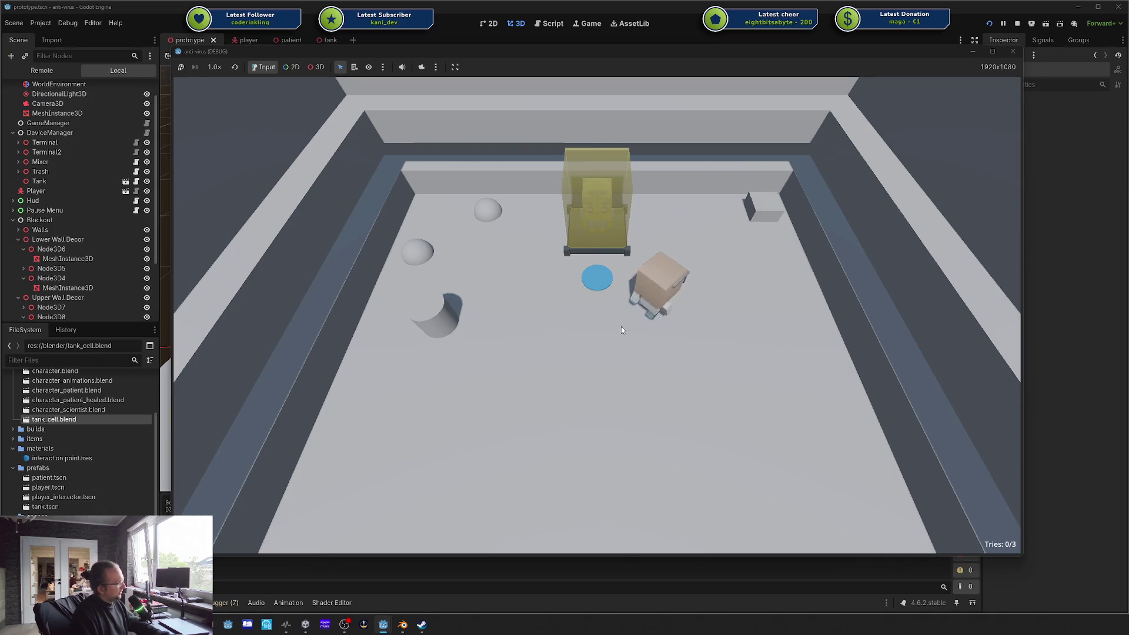
key("w")
key("a")
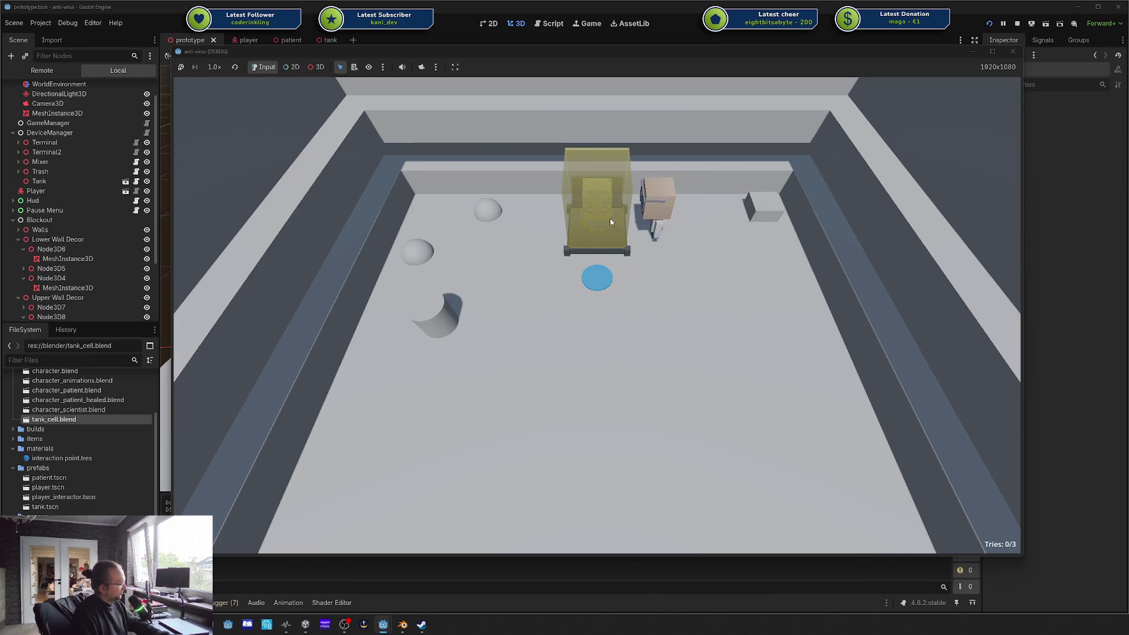
Step: Walk the character around the tank's front corner and down next to the blue circle
key("d")
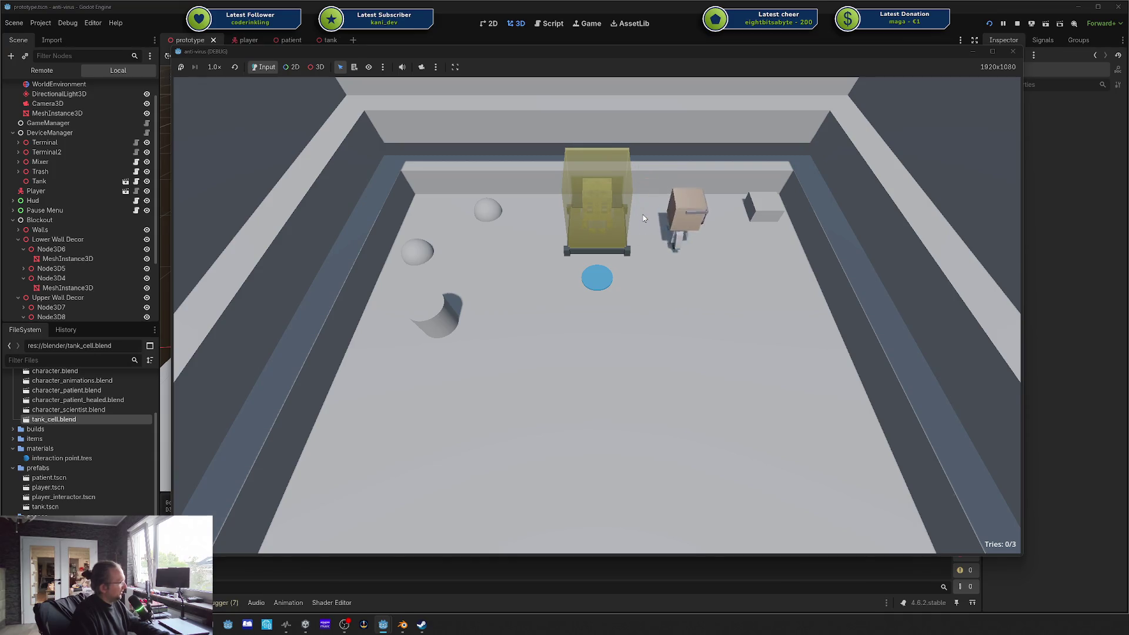
key("a")
key("s")
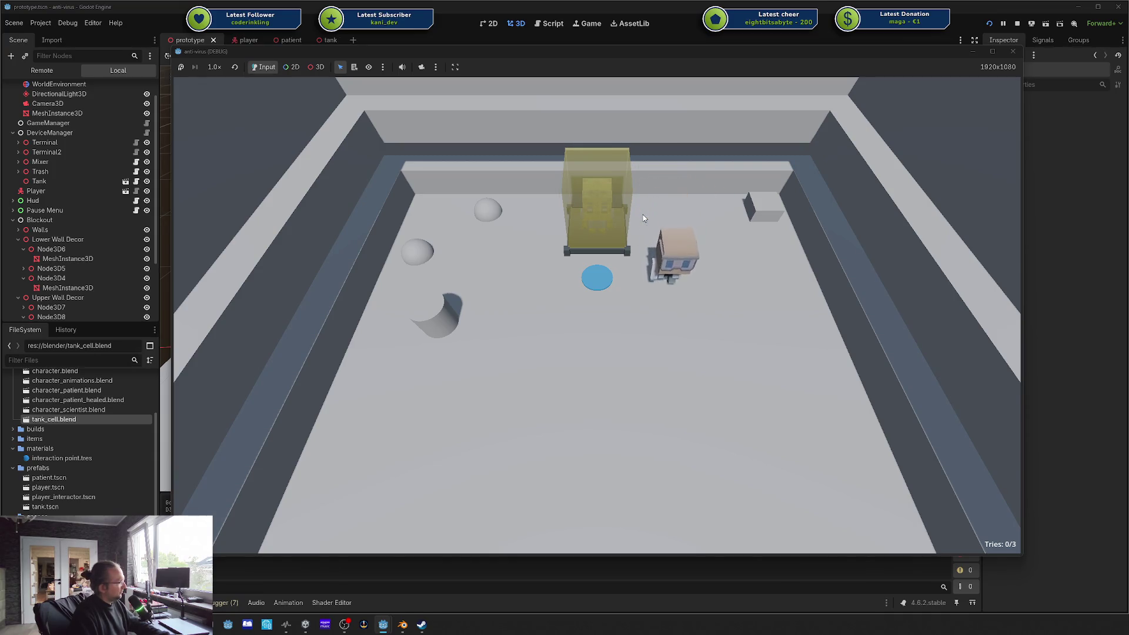
key("a")
key("d")
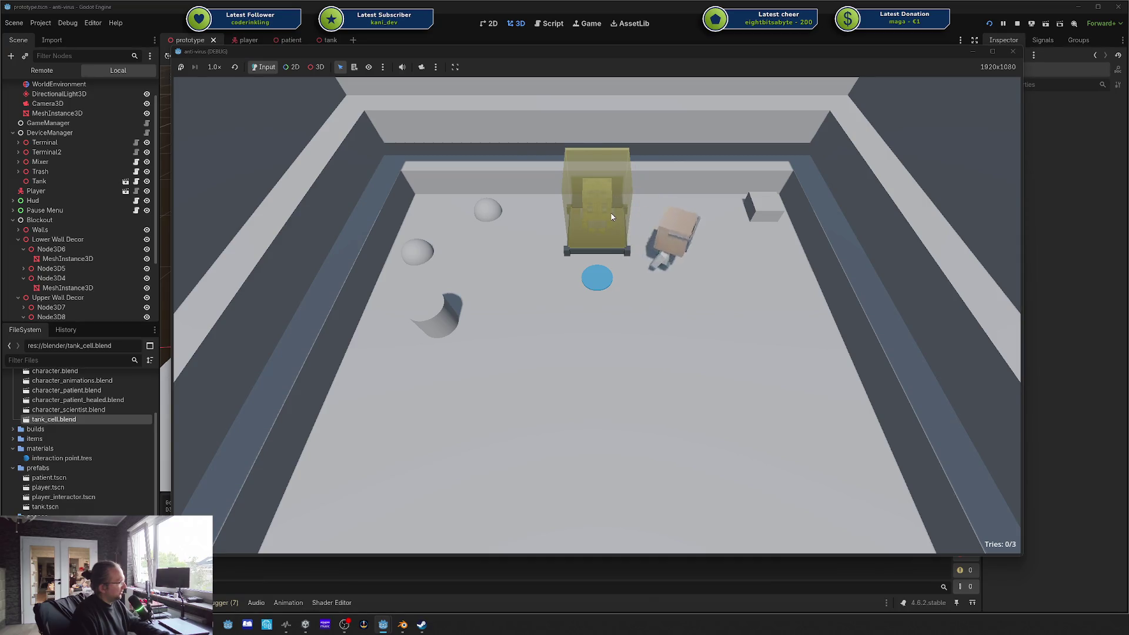
key("w")
key("s")
key("a")
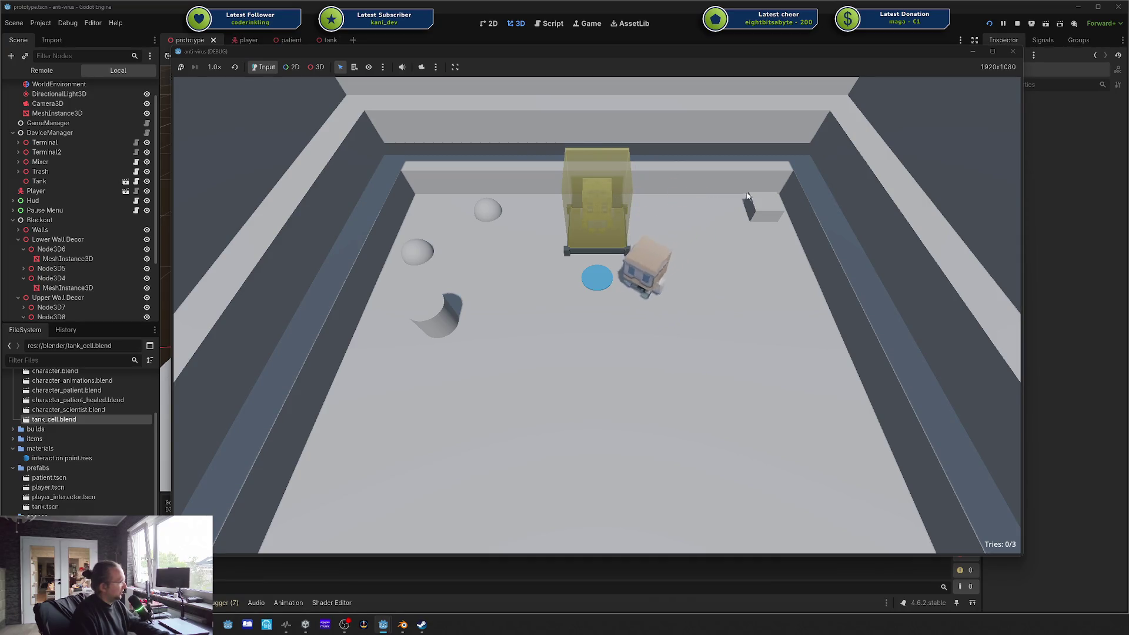
Step: Close the running game, select Camera3D, and undo a trial height change
left_click(1014, 52)
scroll(76, 118, "up", 2)
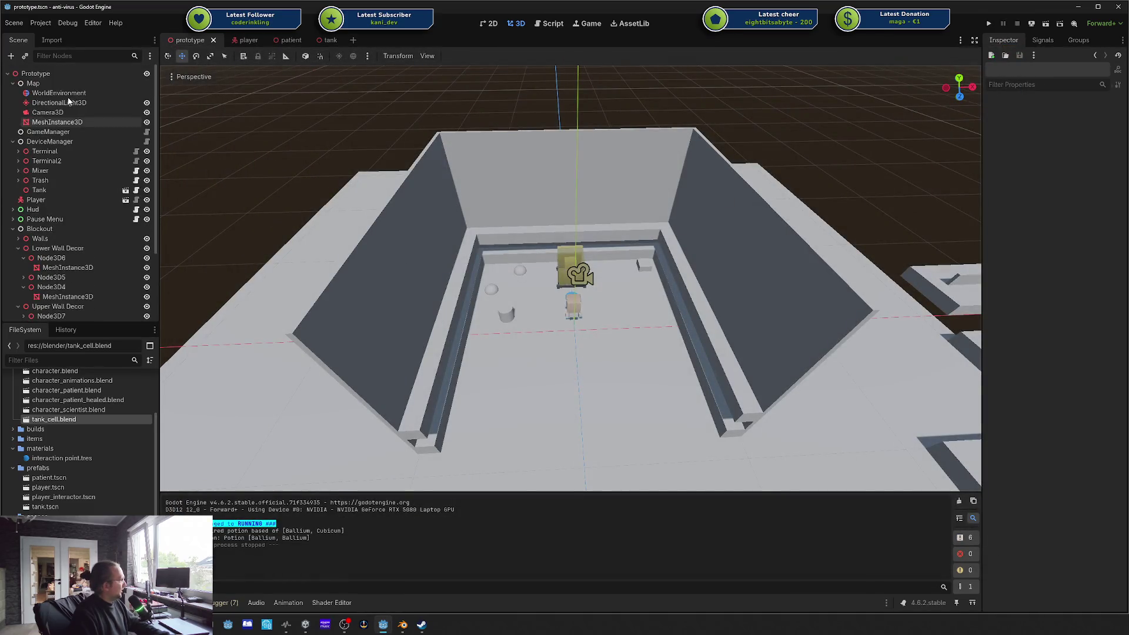
left_click(62, 112)
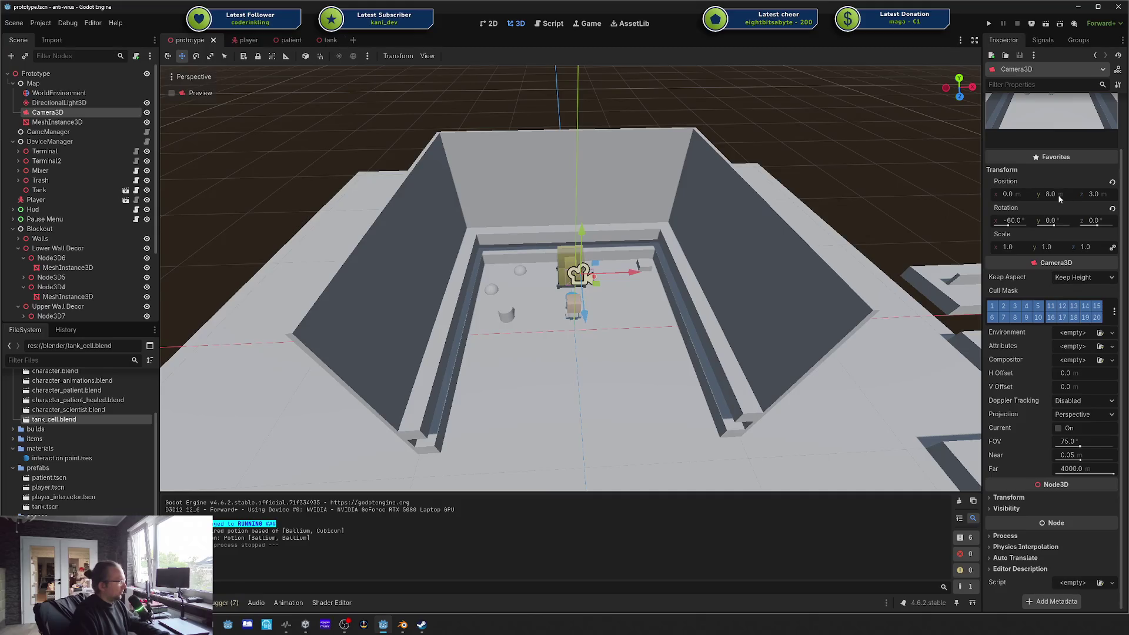
left_click_drag(1062, 197, 1044, 198)
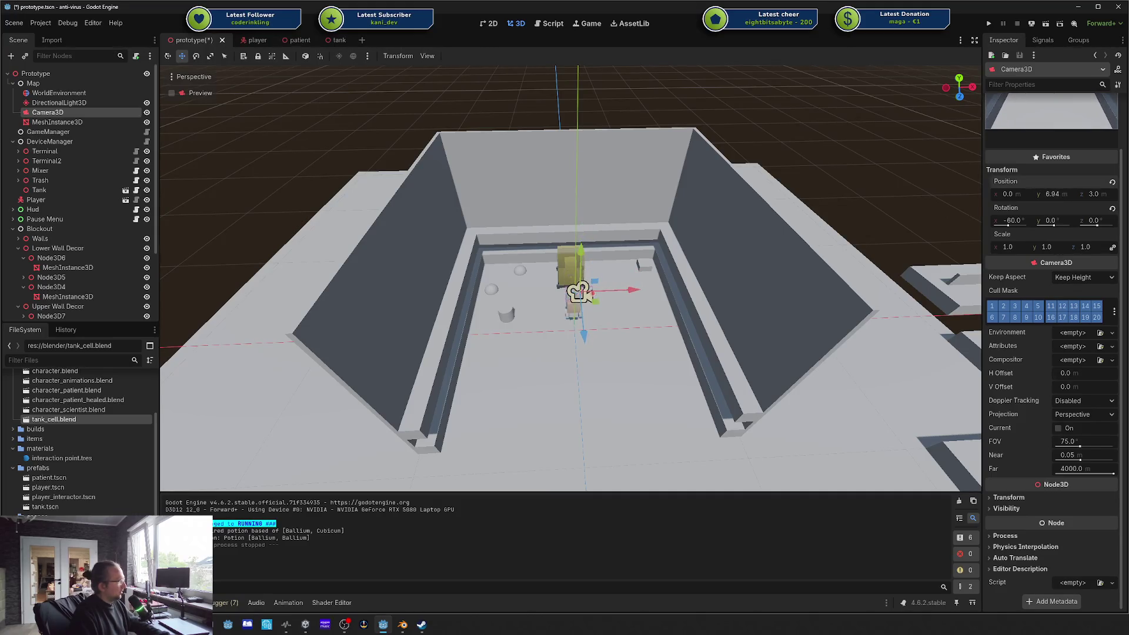
key("ctrl+z")
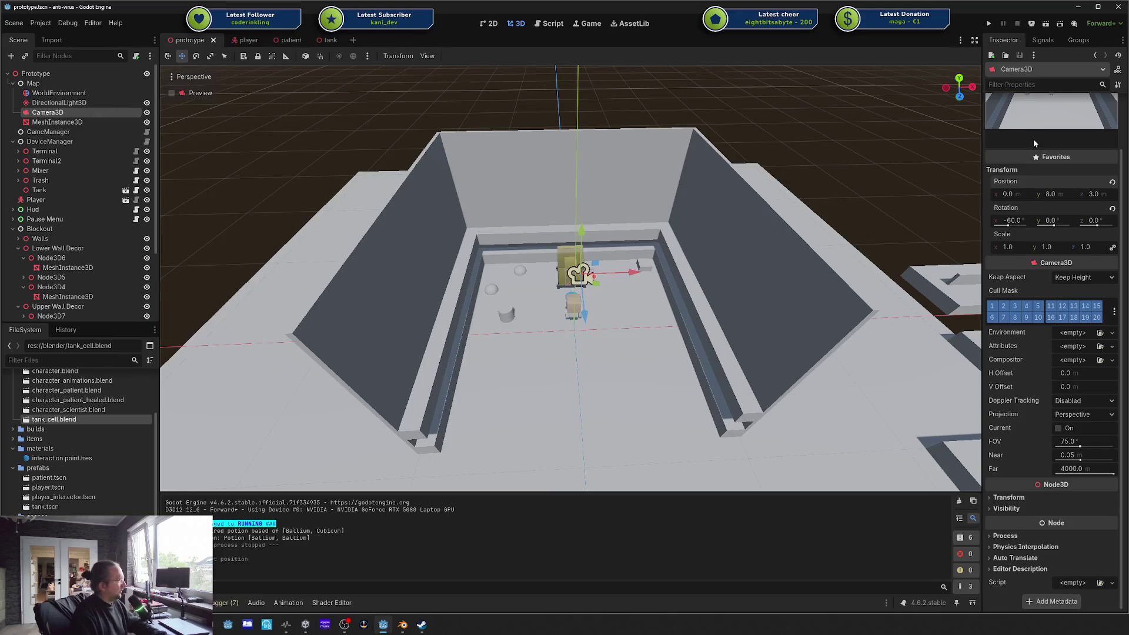
Step: Copy the Camera3D Position value and paste it back onto the camera
right_click(1028, 189)
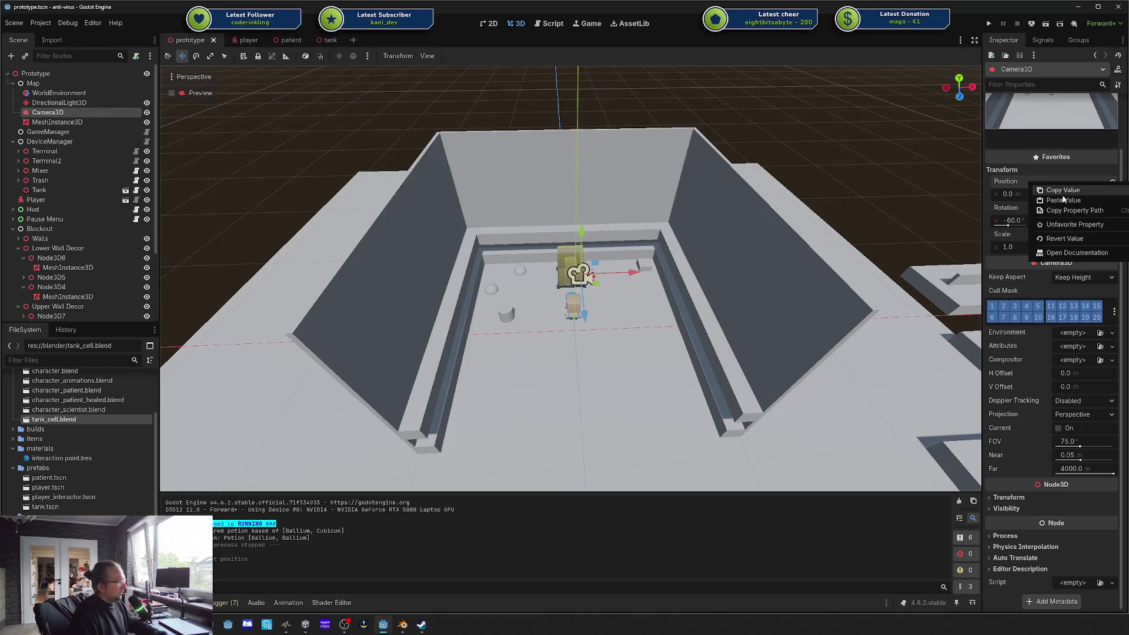
left_click(1006, 184)
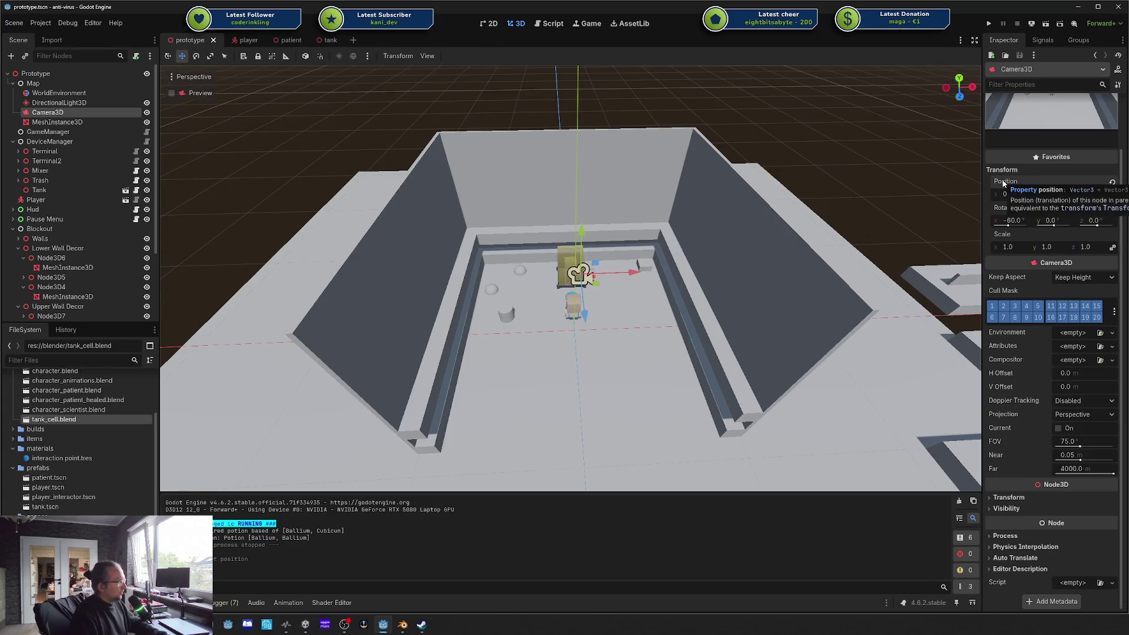
right_click(1003, 184)
left_click(1017, 186)
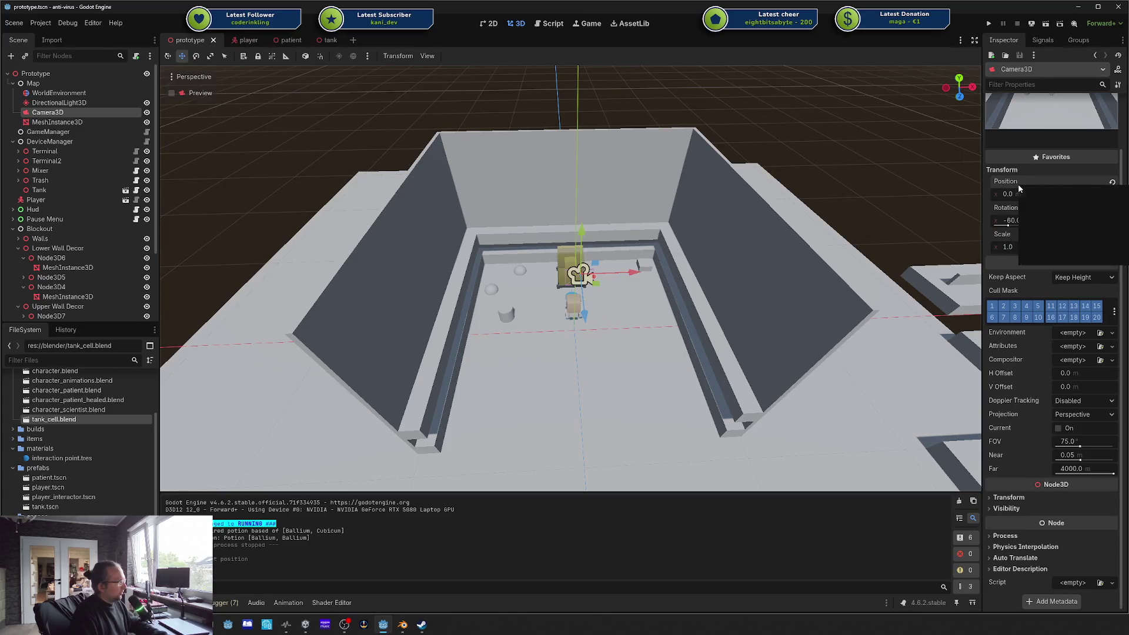
right_click(1013, 183)
left_click(1037, 202)
right_click(1081, 188)
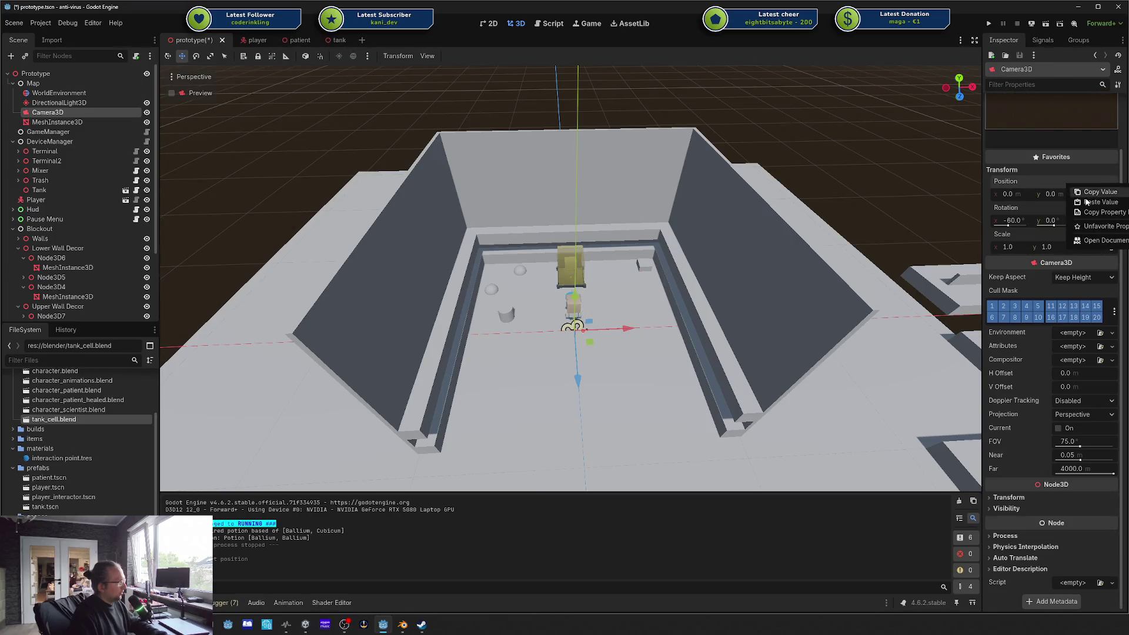
left_click(1086, 202)
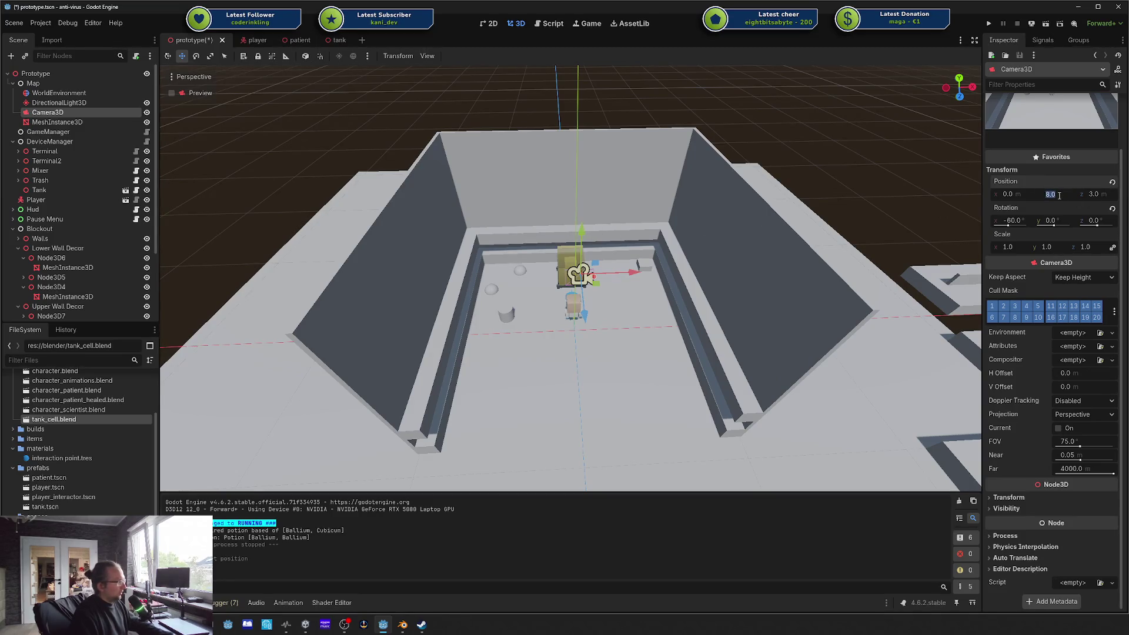
Step: Set the camera Position to y 5 and z 0, save the scene, and run it
type("5")
key("Return")
key("Return")
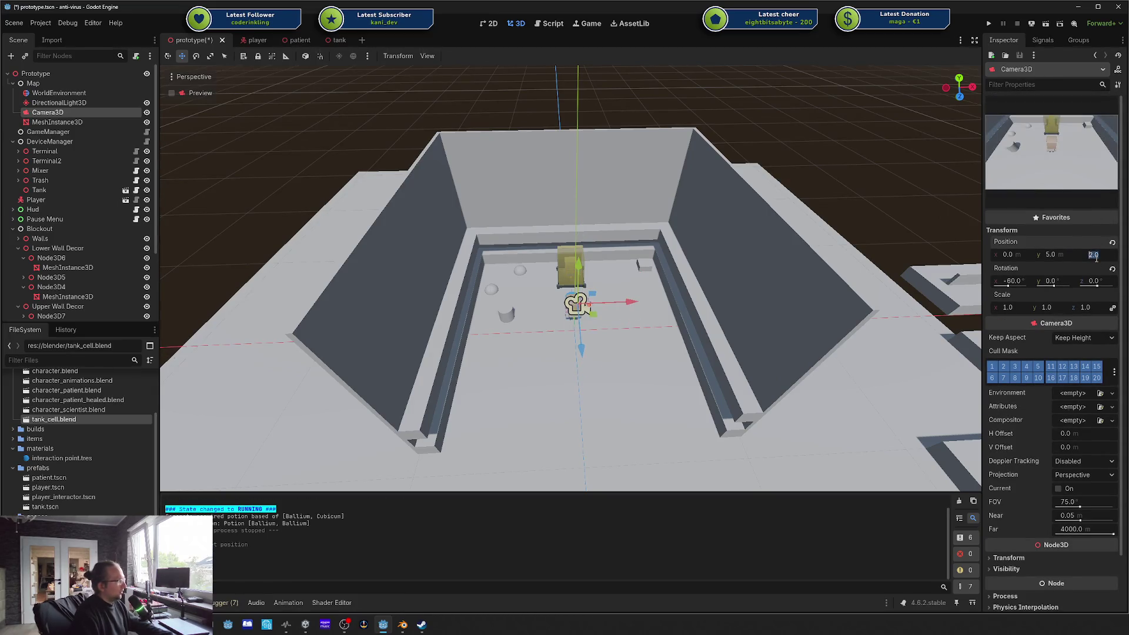
key("Return")
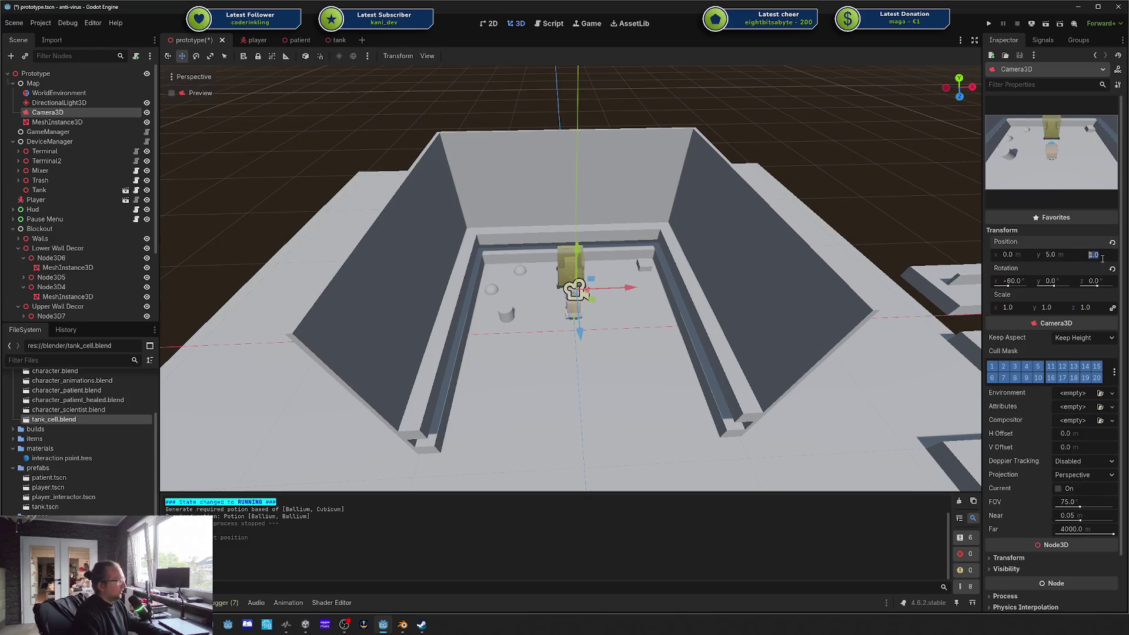
type("0")
key("Return")
key("ctrl+s")
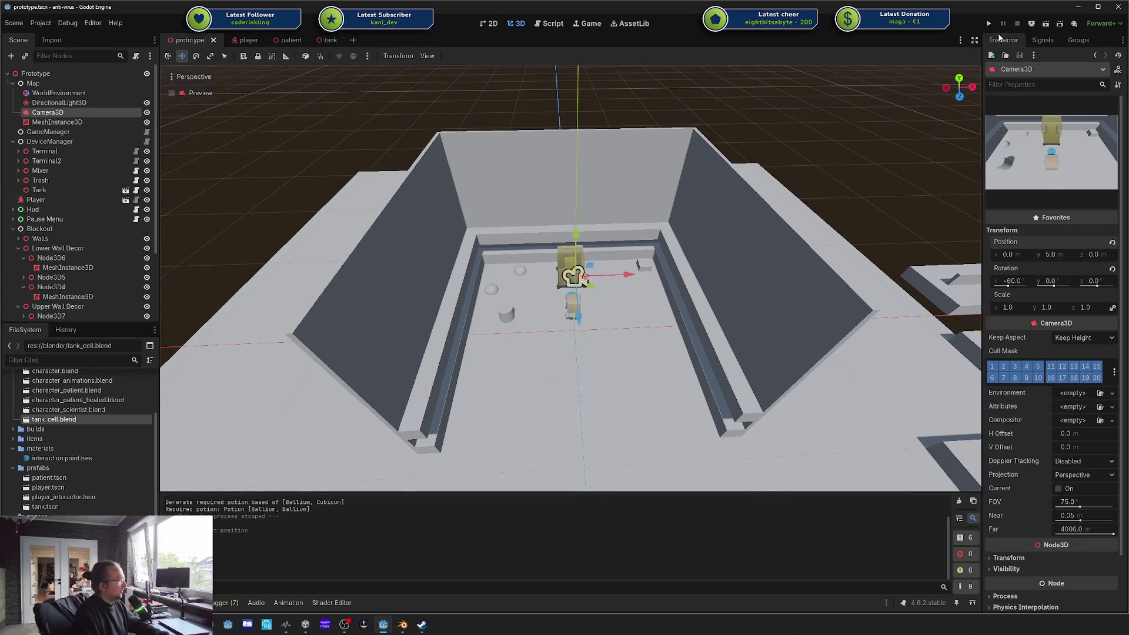
left_click(991, 25)
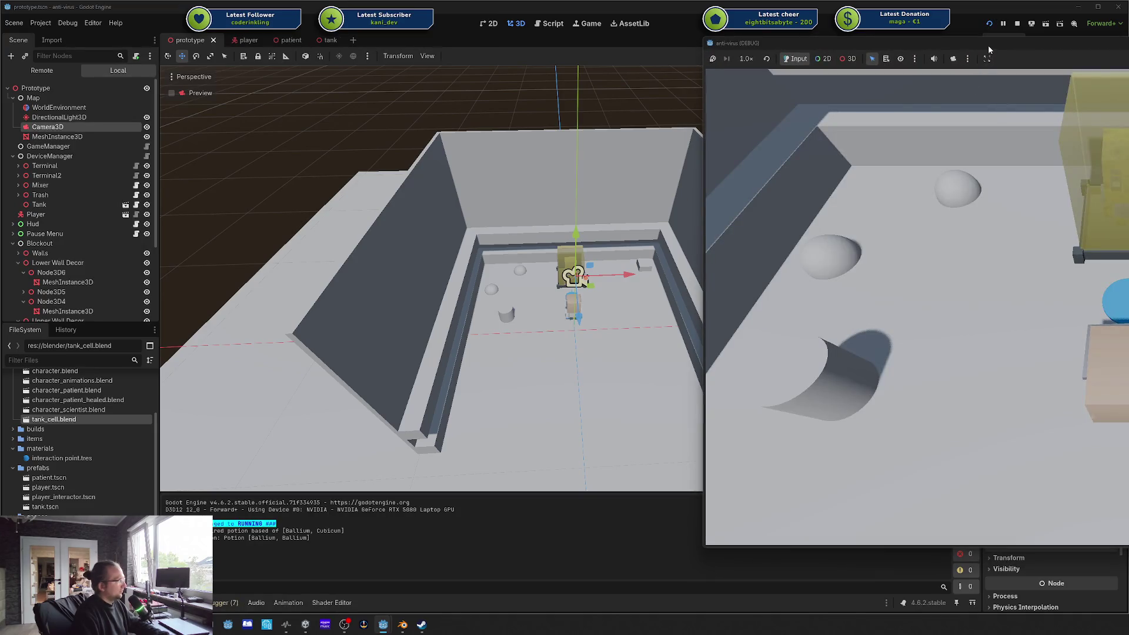
Step: Walk the player left, forward, back and right past the blue circle, then stop with F8
key("a")
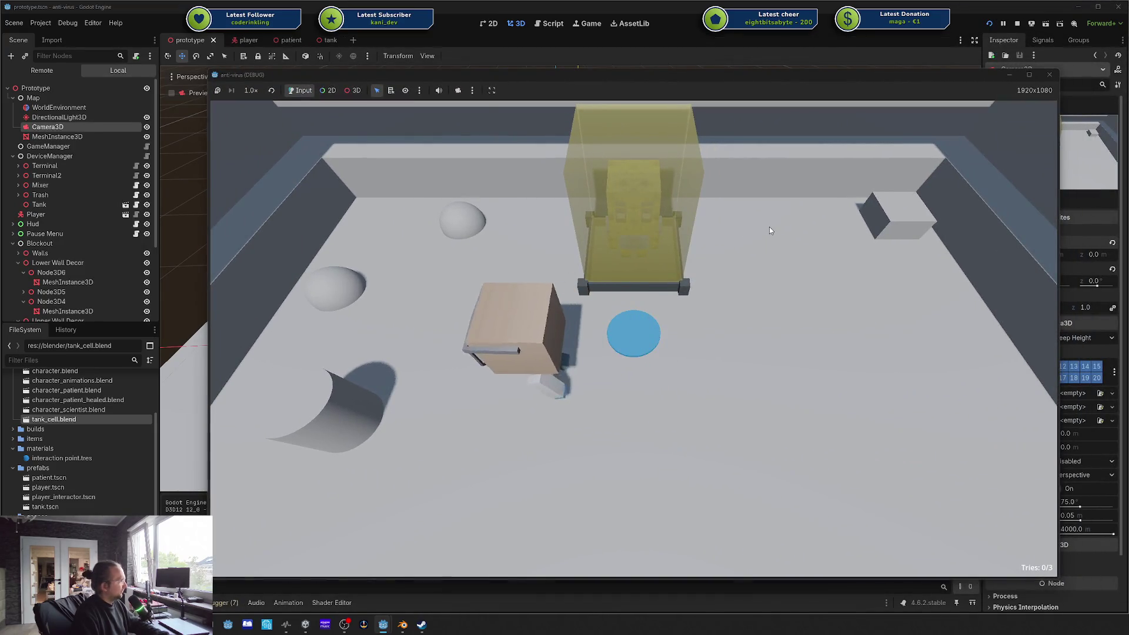
key("w")
key("s")
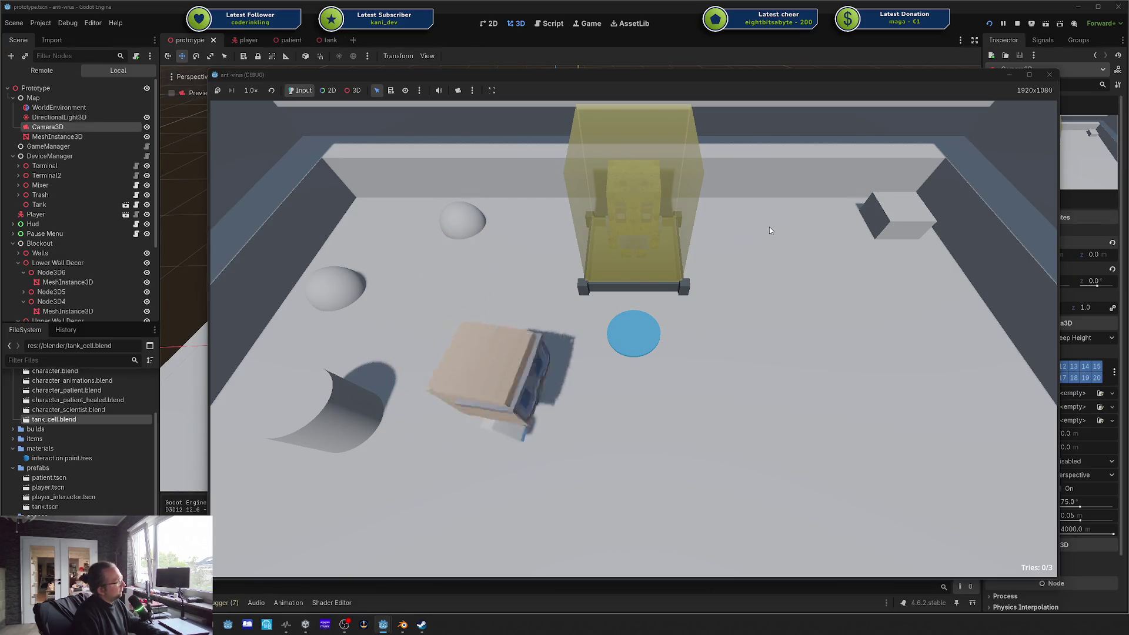
key("w")
key("a")
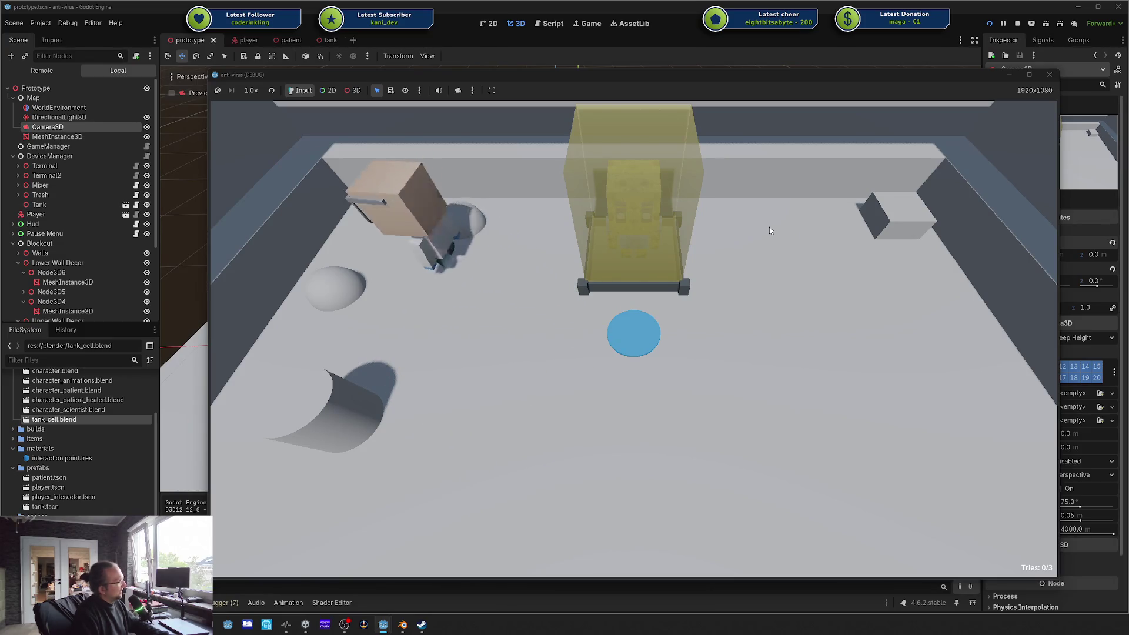
key("s")
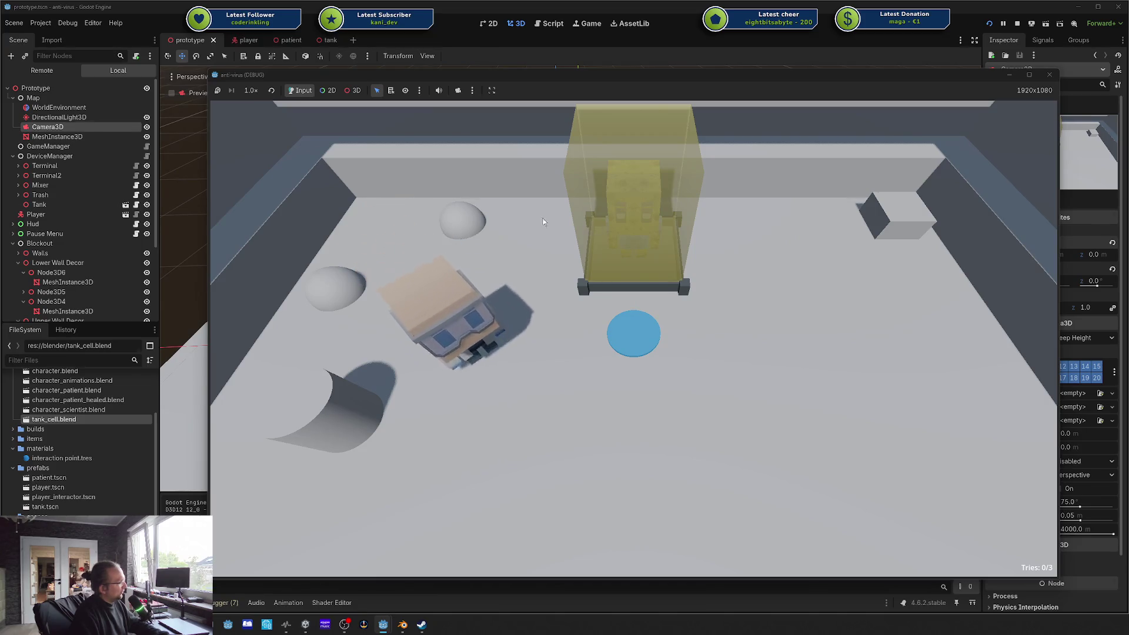
key("d")
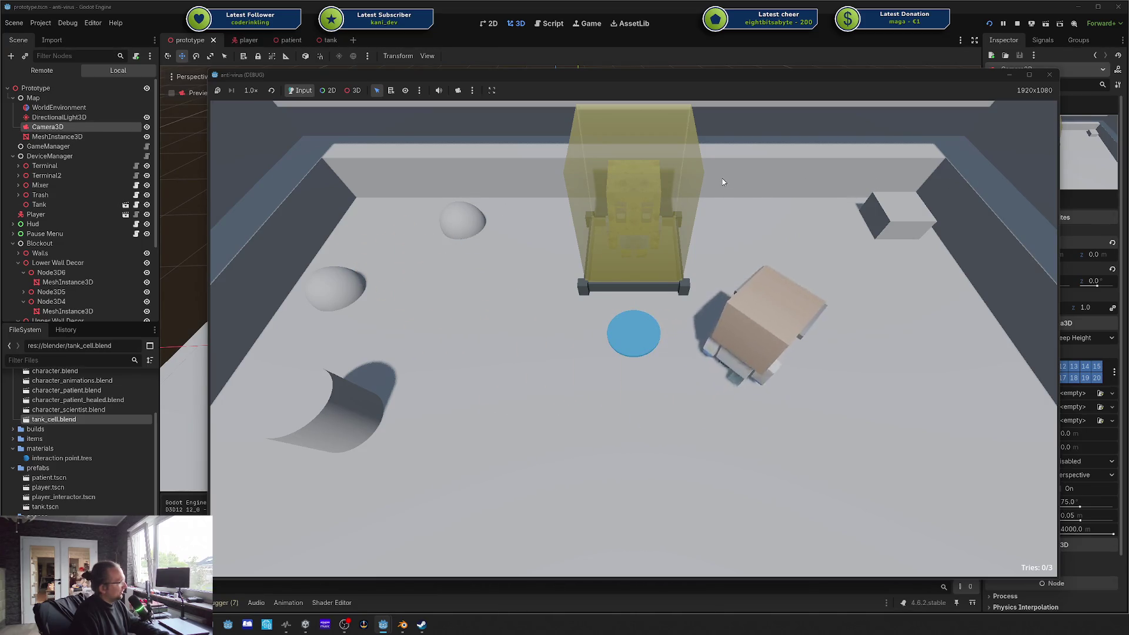
key("F8")
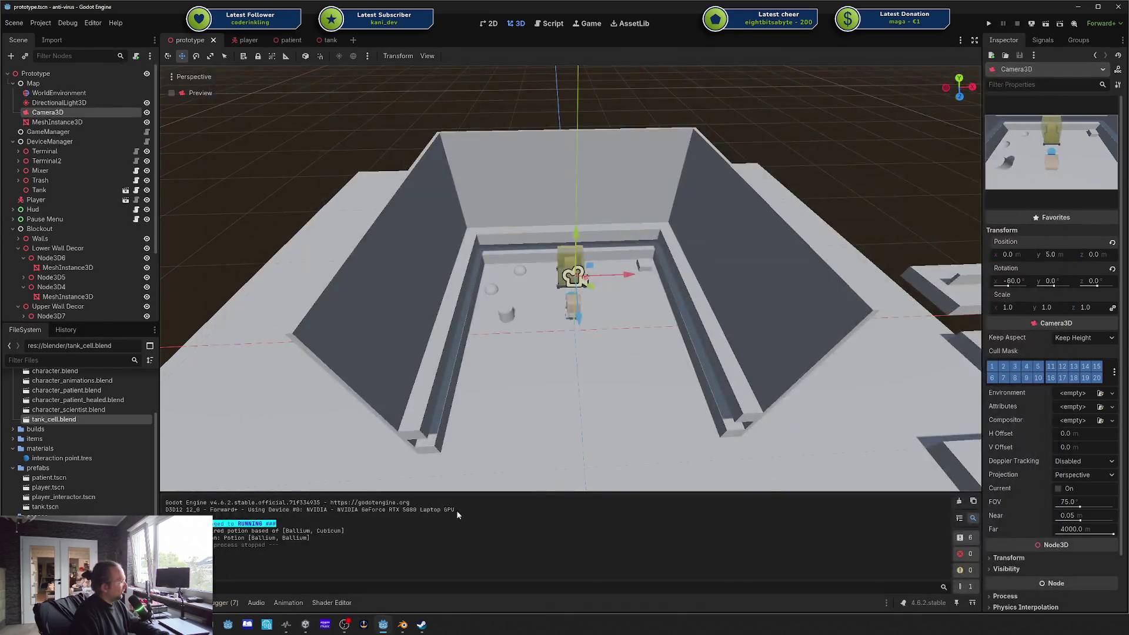
Step: Lower the Chamber Glas alpha to 0.250 in Blender, save tank_cell.blend, and return to Godot
left_click(403, 628)
type("0.2")
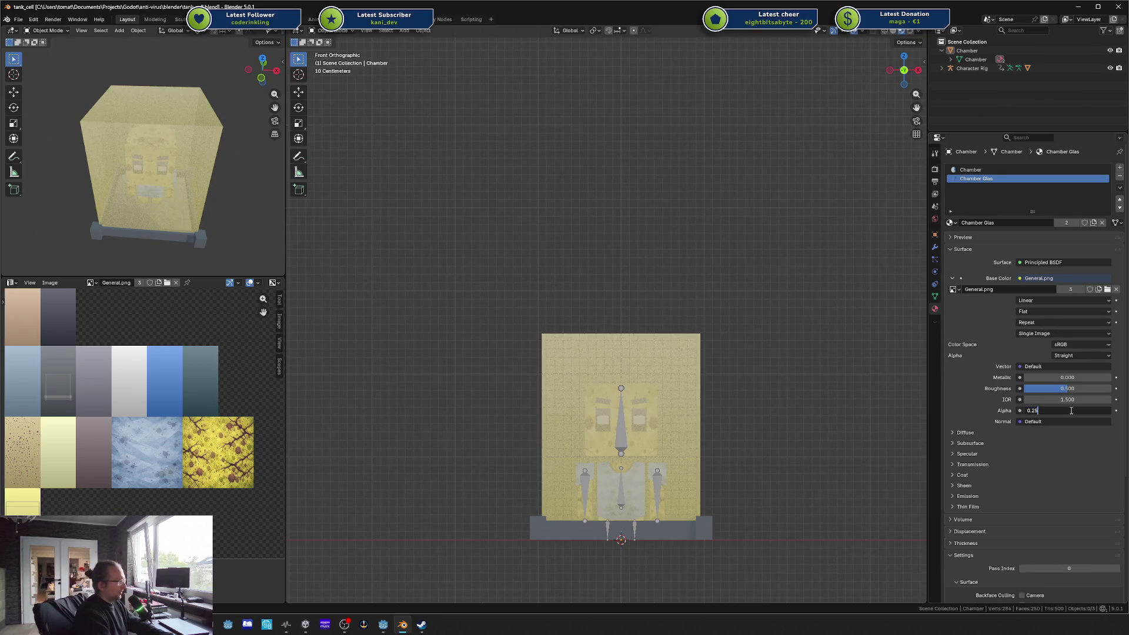
type("5")
key("Return")
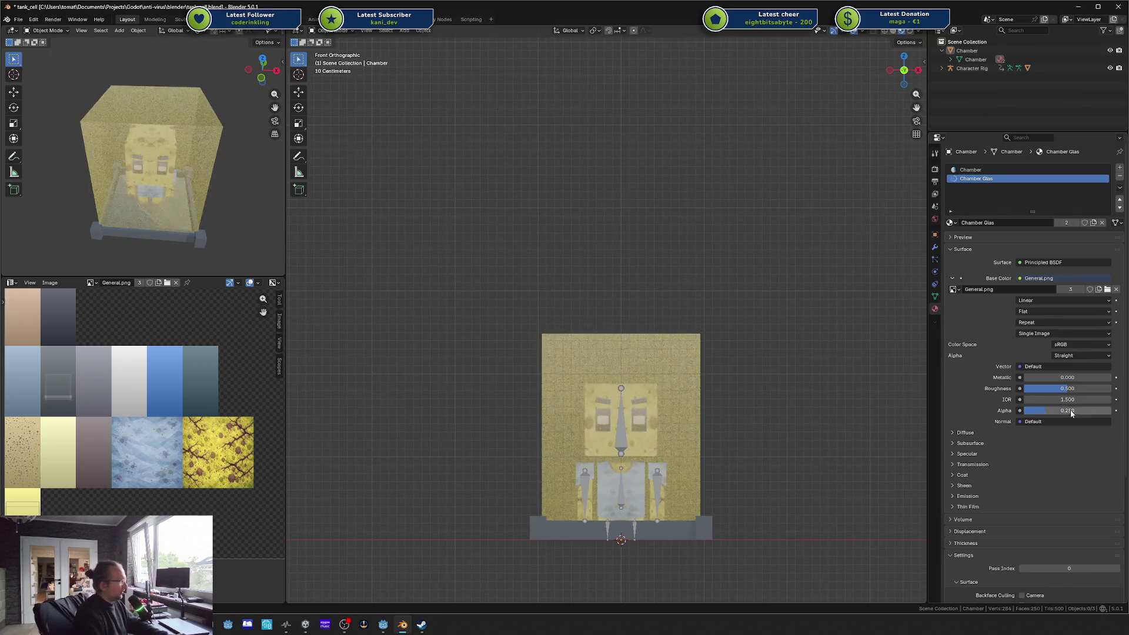
key("ctrl+s")
left_click(1080, 6)
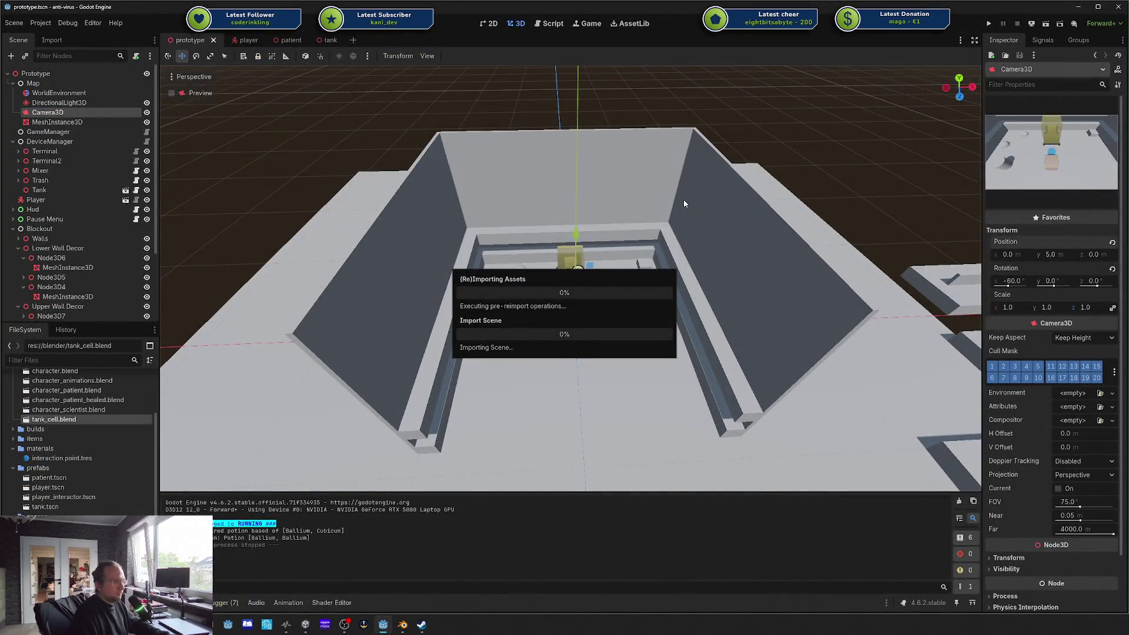
Step: Run the scene again and walk the player toward the back wall and past the yellow tank
left_click_drag(665, 228, 777, 109)
left_click(989, 24)
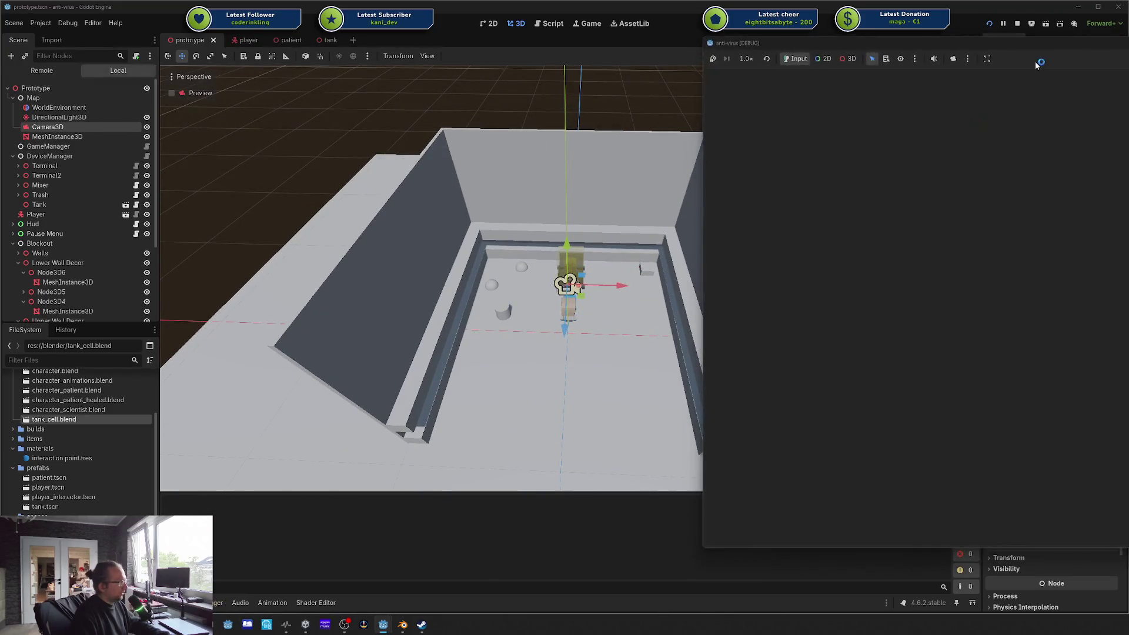
key("w")
key("a")
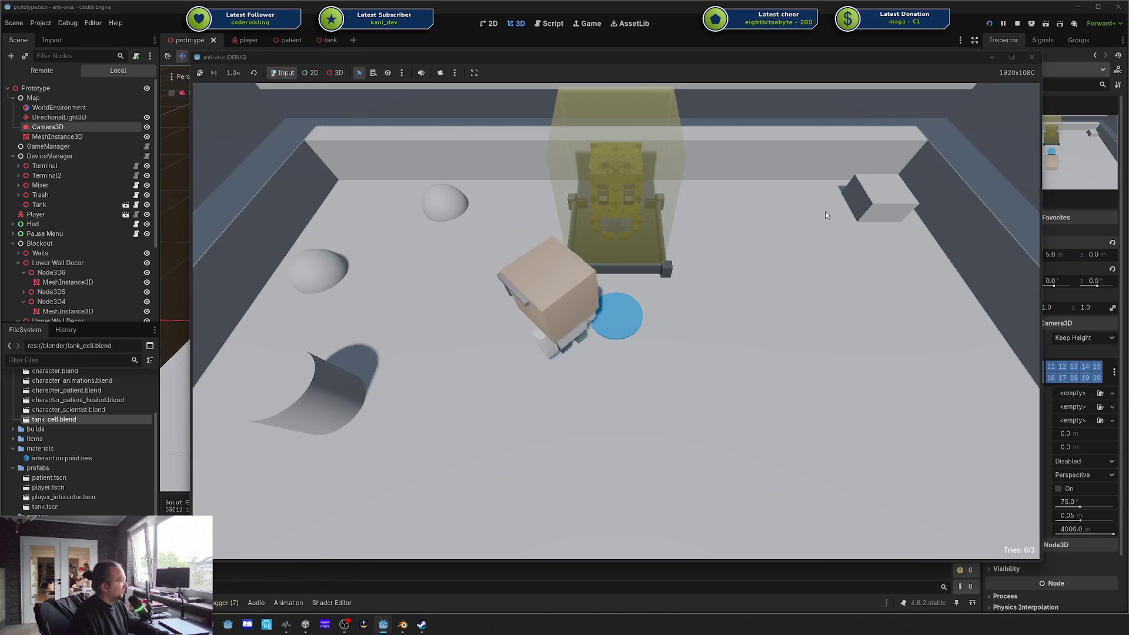
key("d")
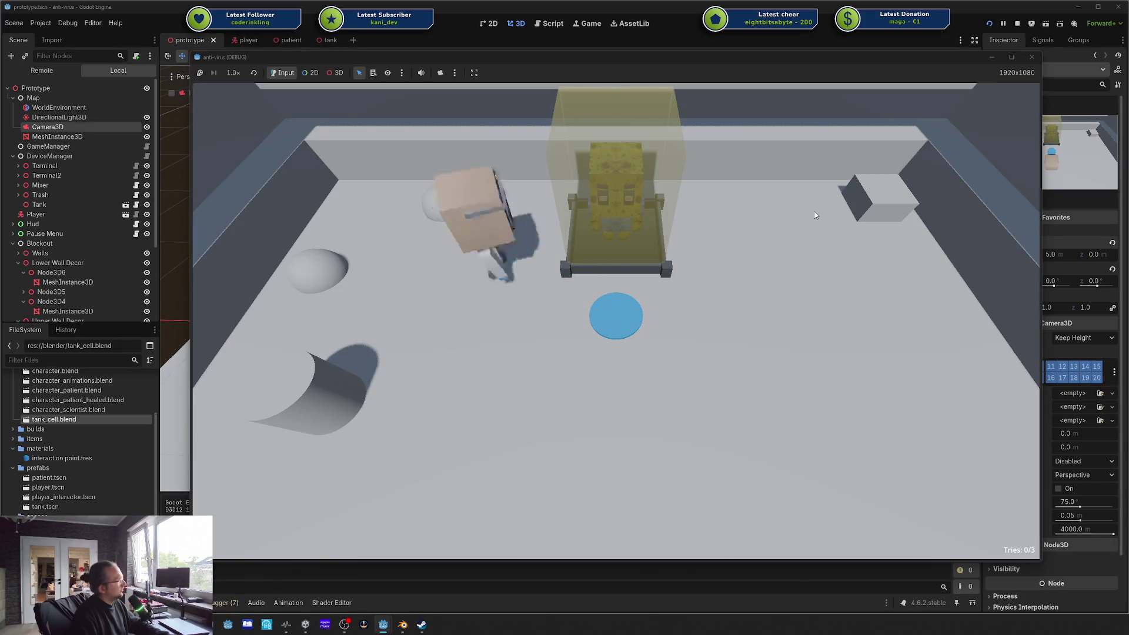
key("d")
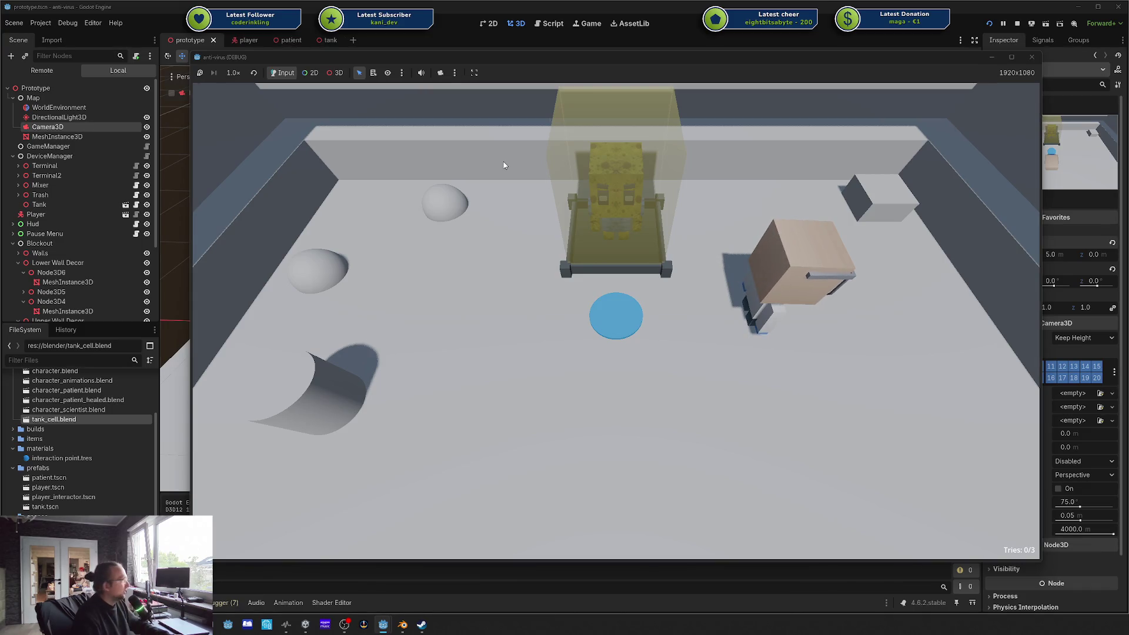
Step: Move the game window left, walk the player beside the tank, and maximize the window
left_click_drag(536, 61, 414, 80)
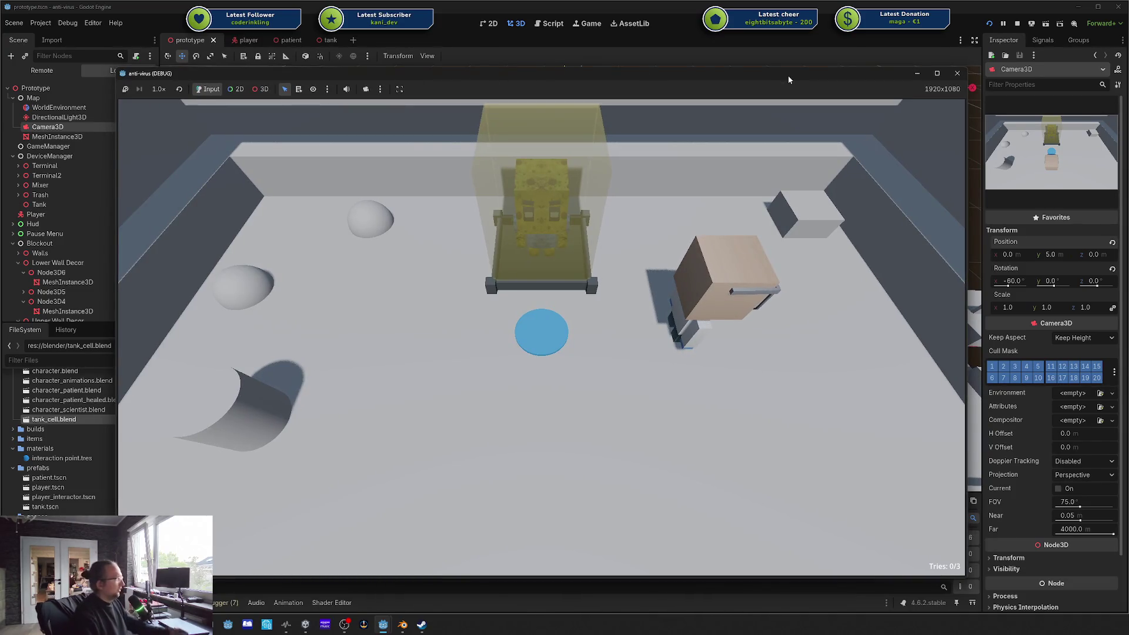
left_click(700, 213)
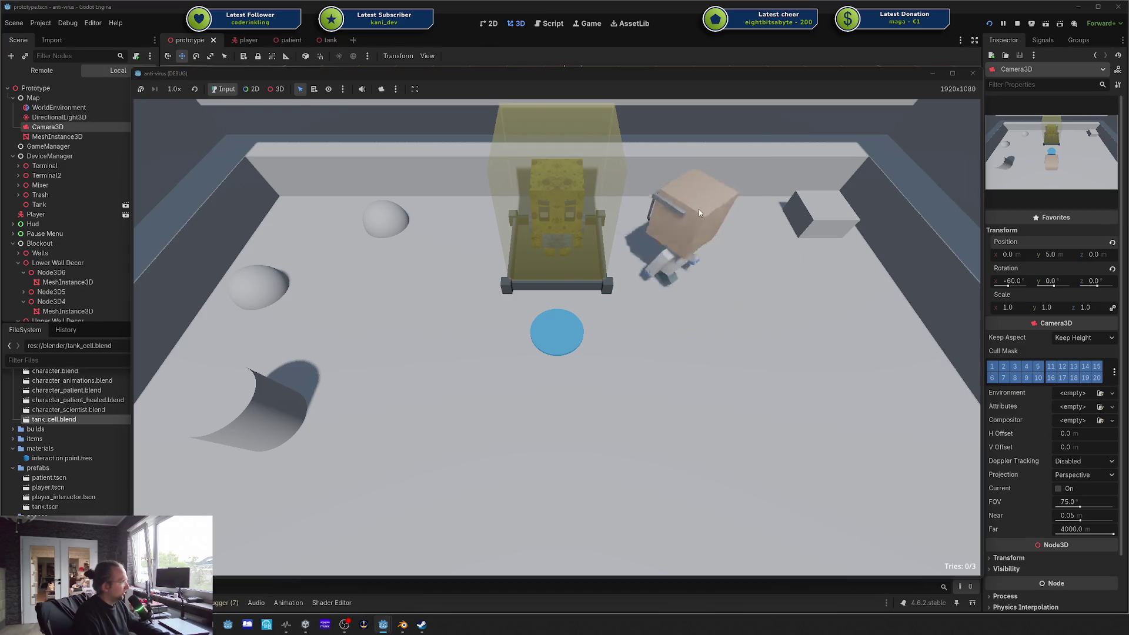
mouse_move(951, 73)
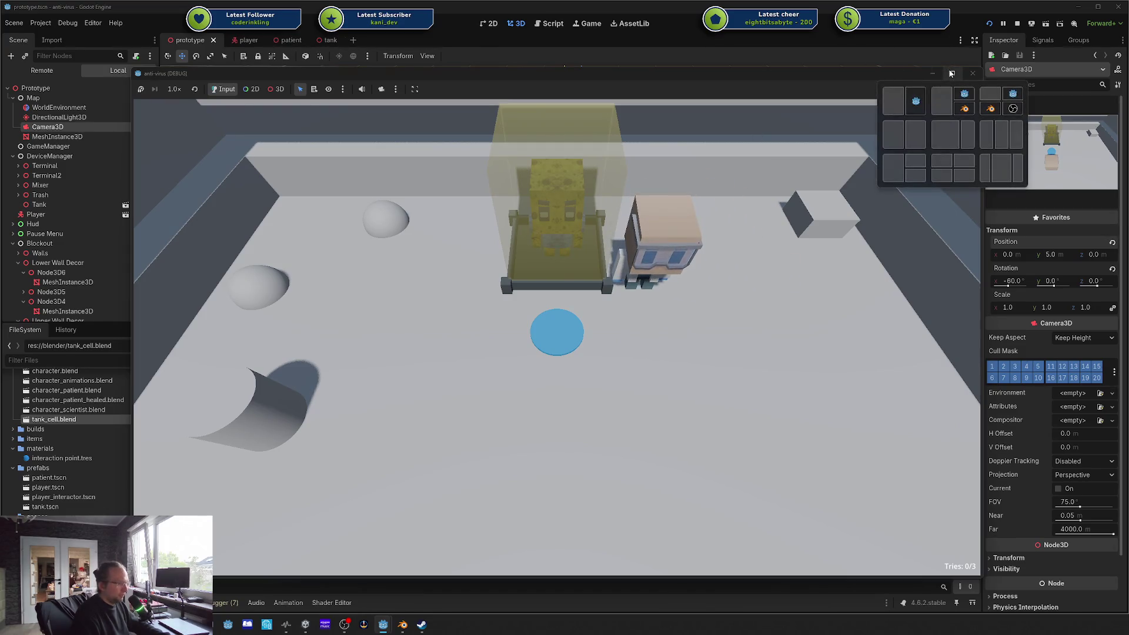
left_click(951, 73)
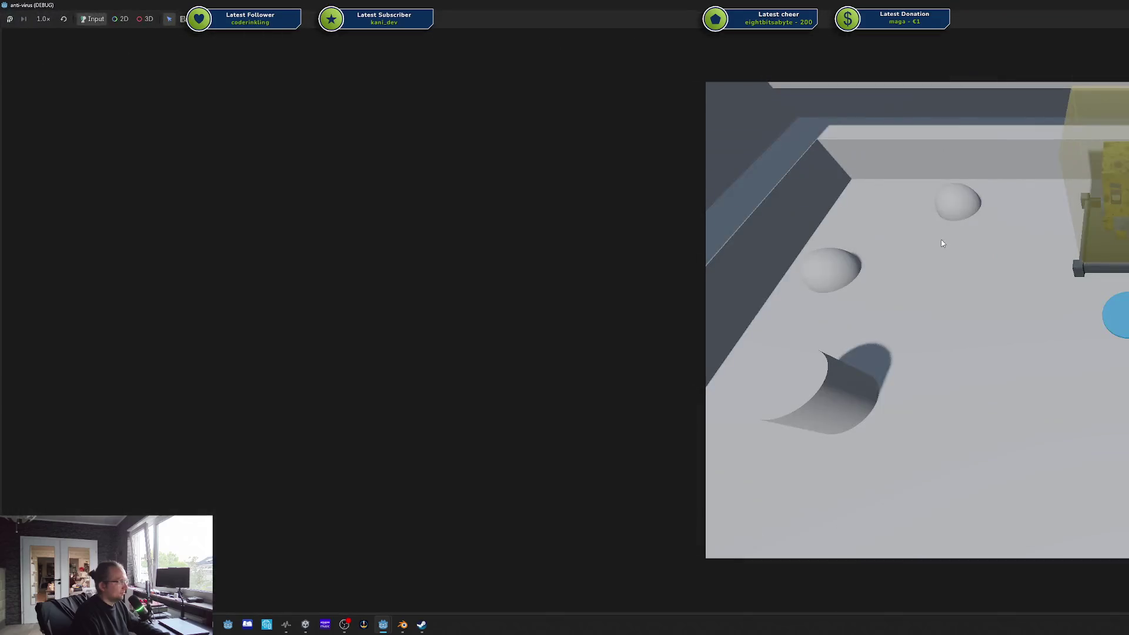
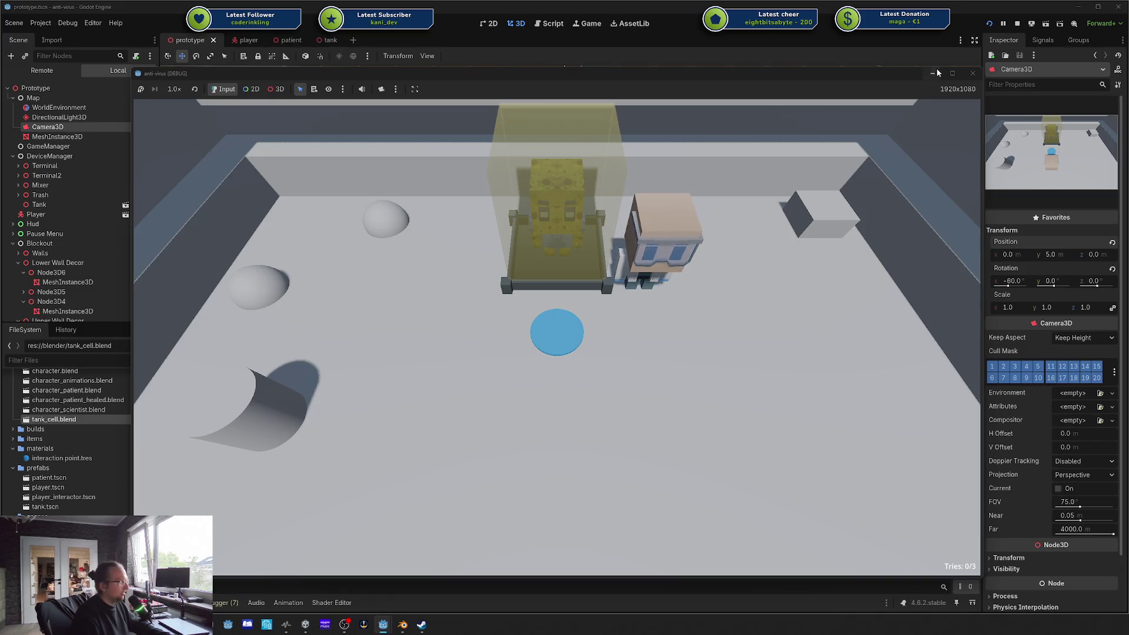
Step: Walk the character around the left side of the room, past the egg and the upper-left wall
key("a")
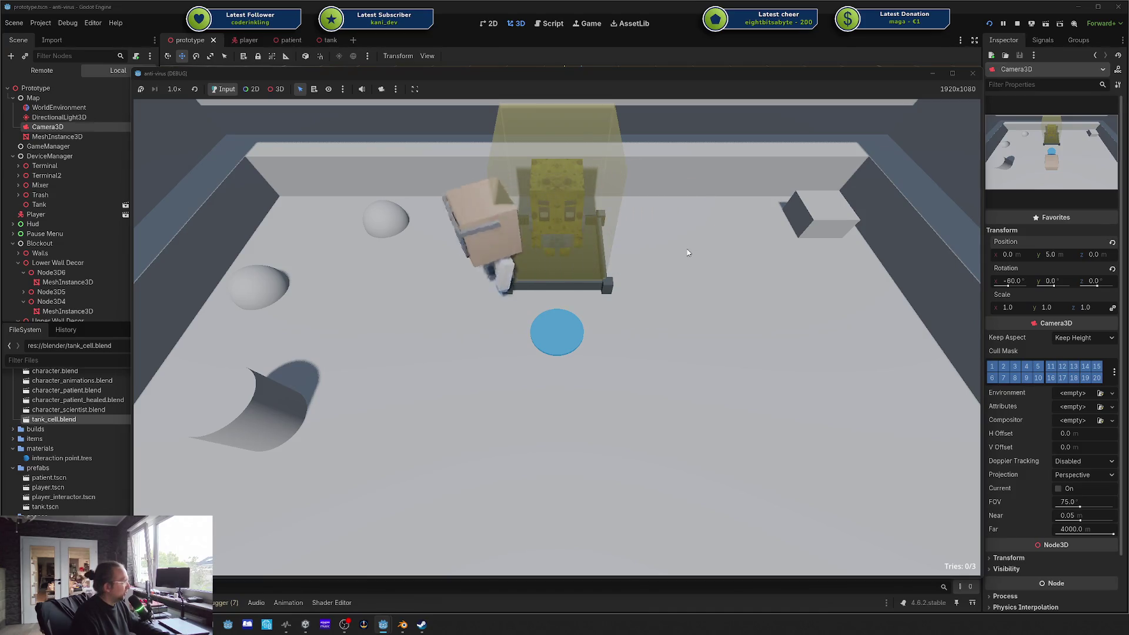
key("w")
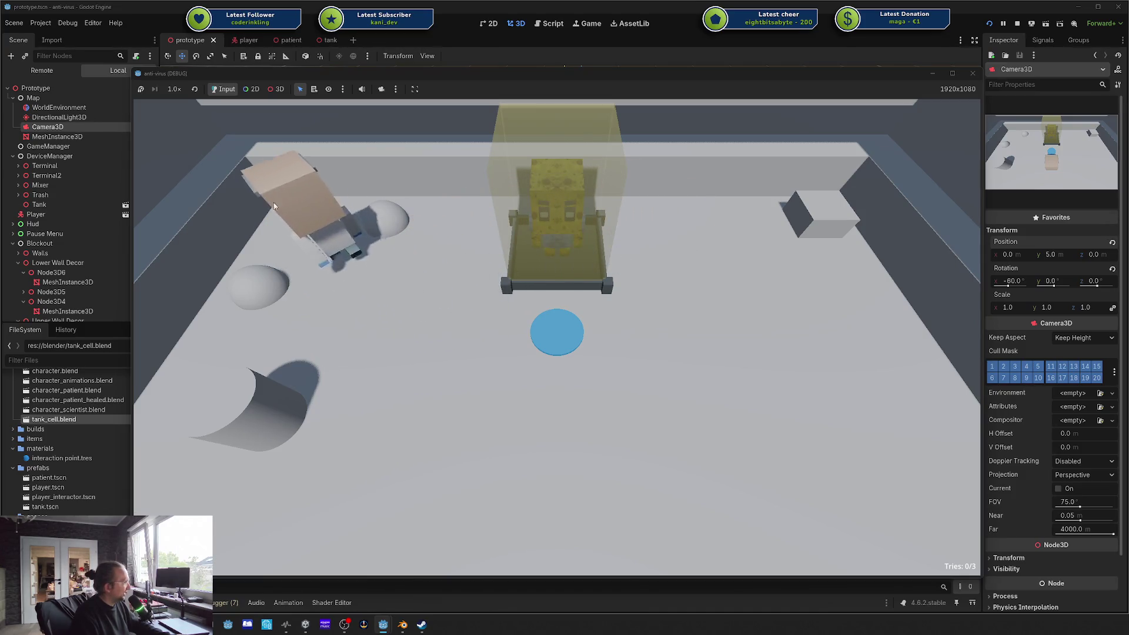
key("s")
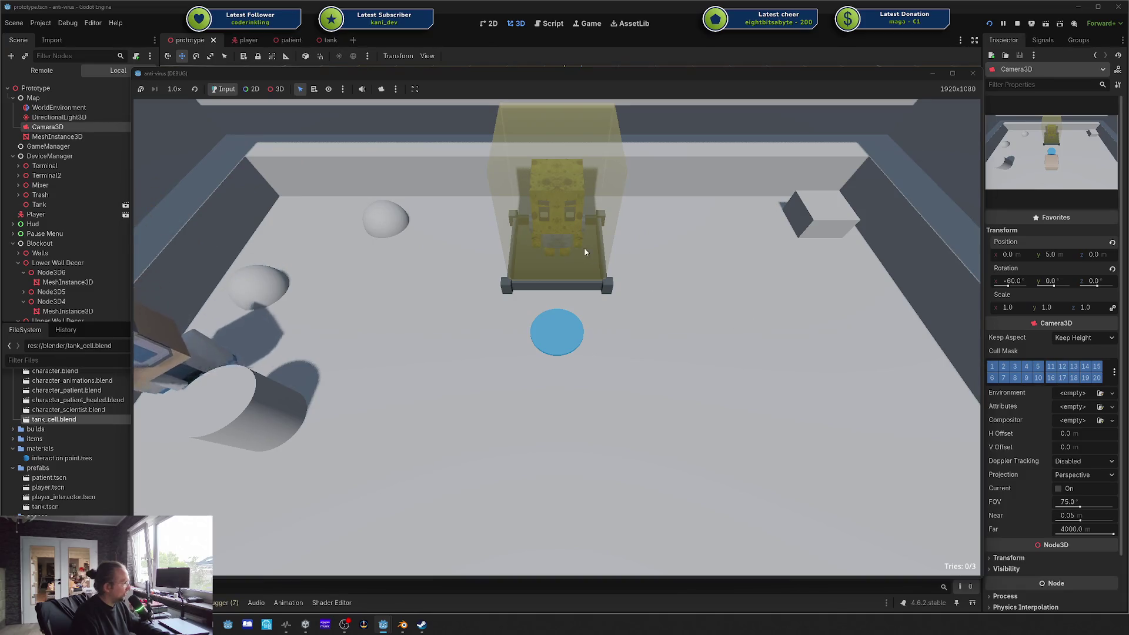
key("d")
key("w")
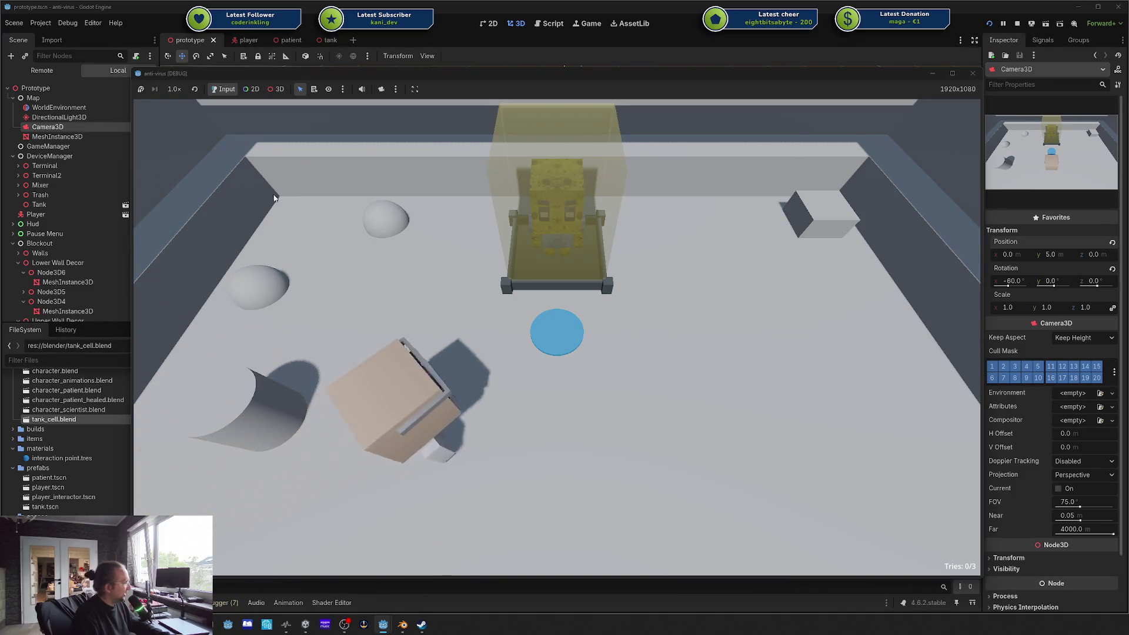
key("w")
key("a")
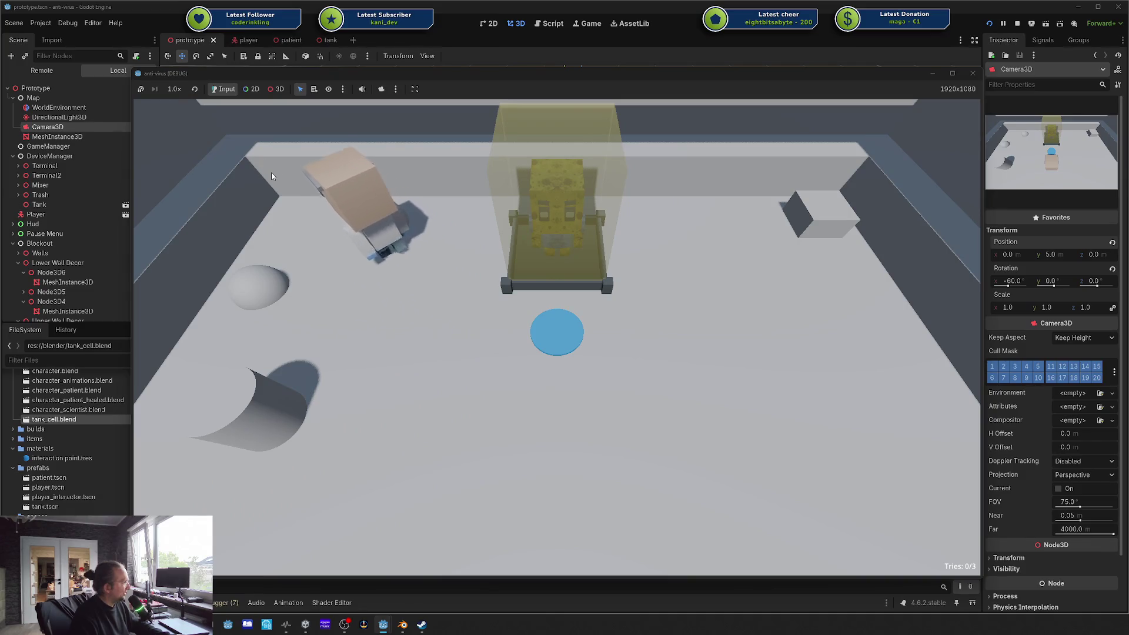
key("s")
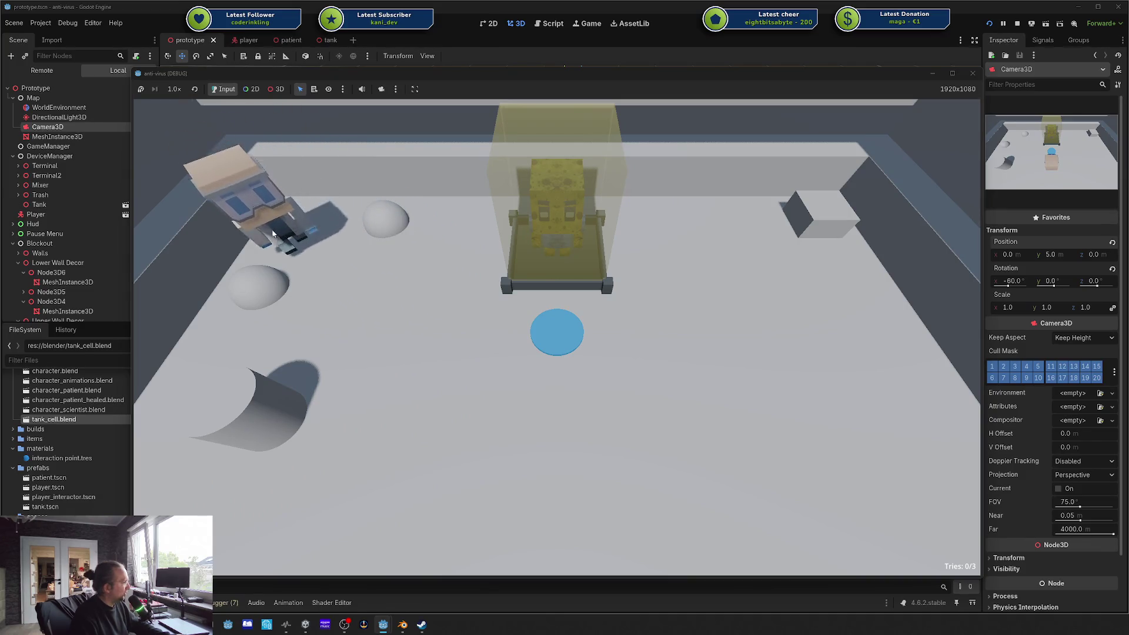
key("s")
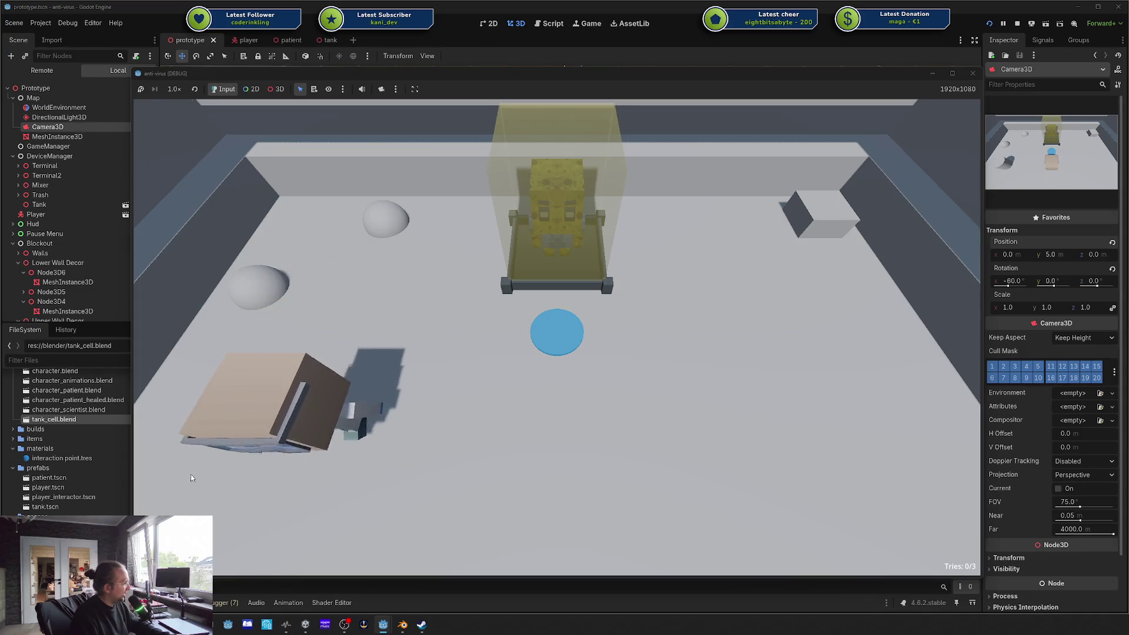
key("w")
key("d")
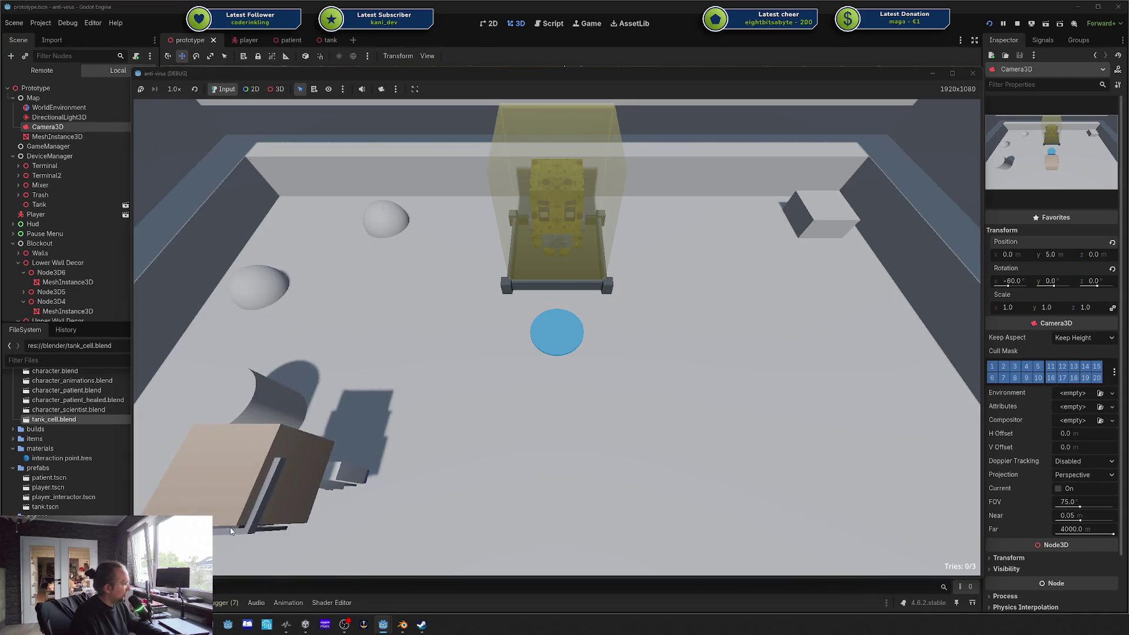
Step: Walk the character across to the back wall by the block, down the right side, and beside the blue circle
key("d")
key("w")
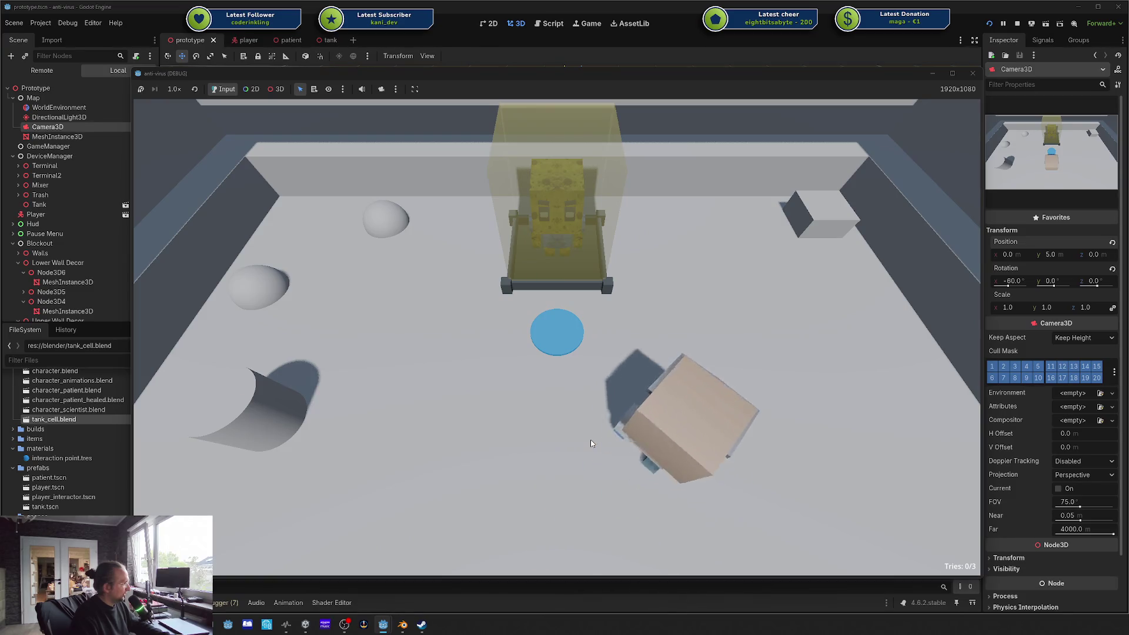
key("w")
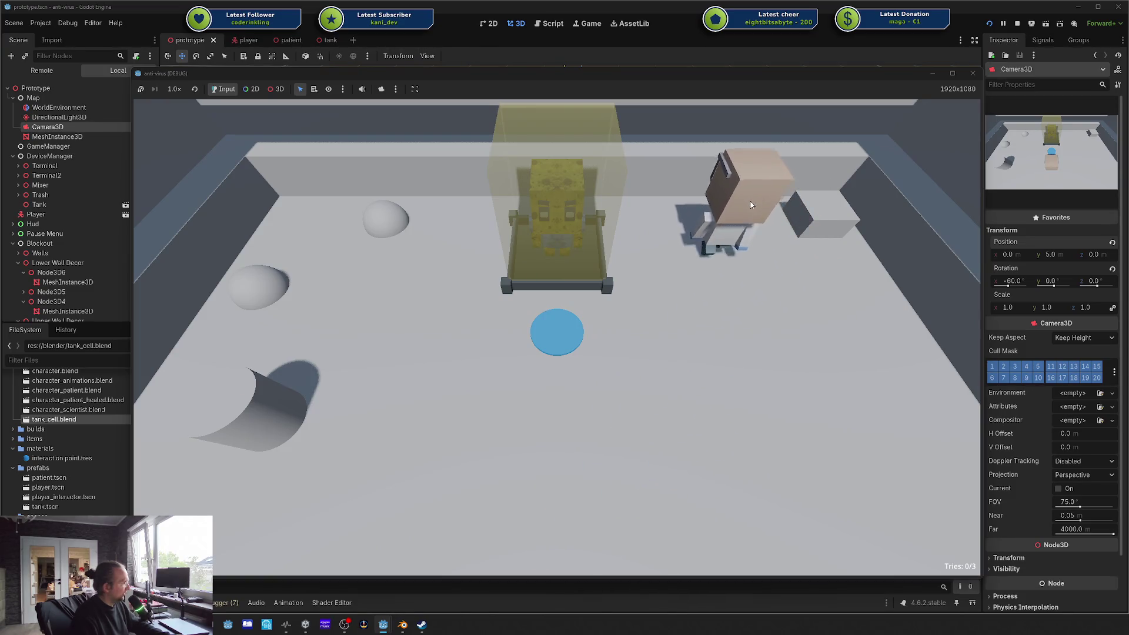
key("d")
key("s")
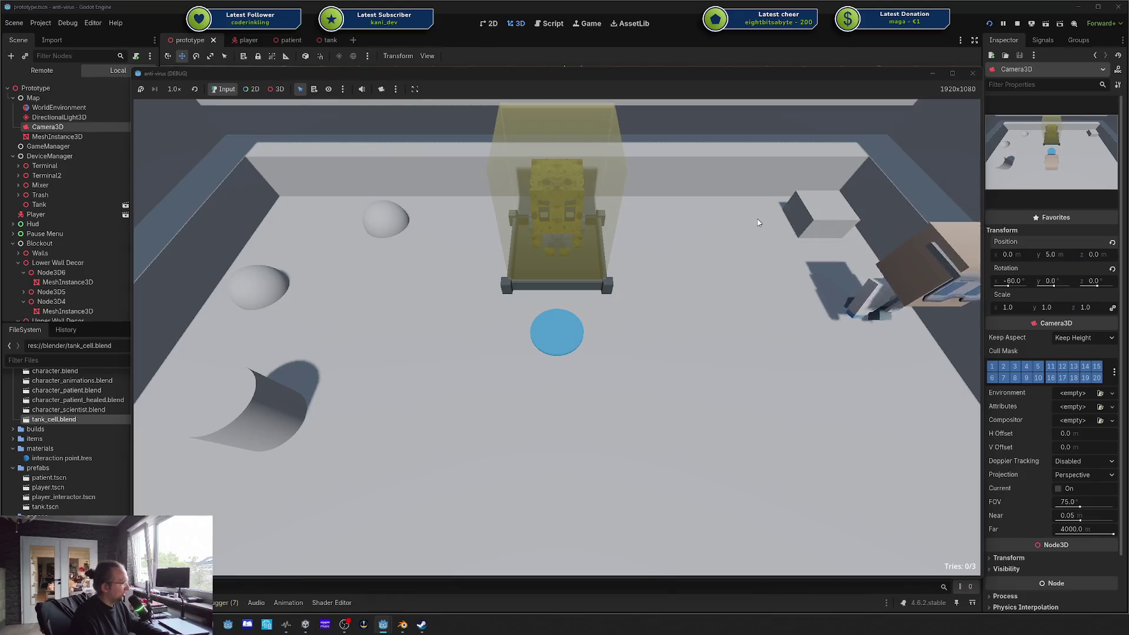
key("a")
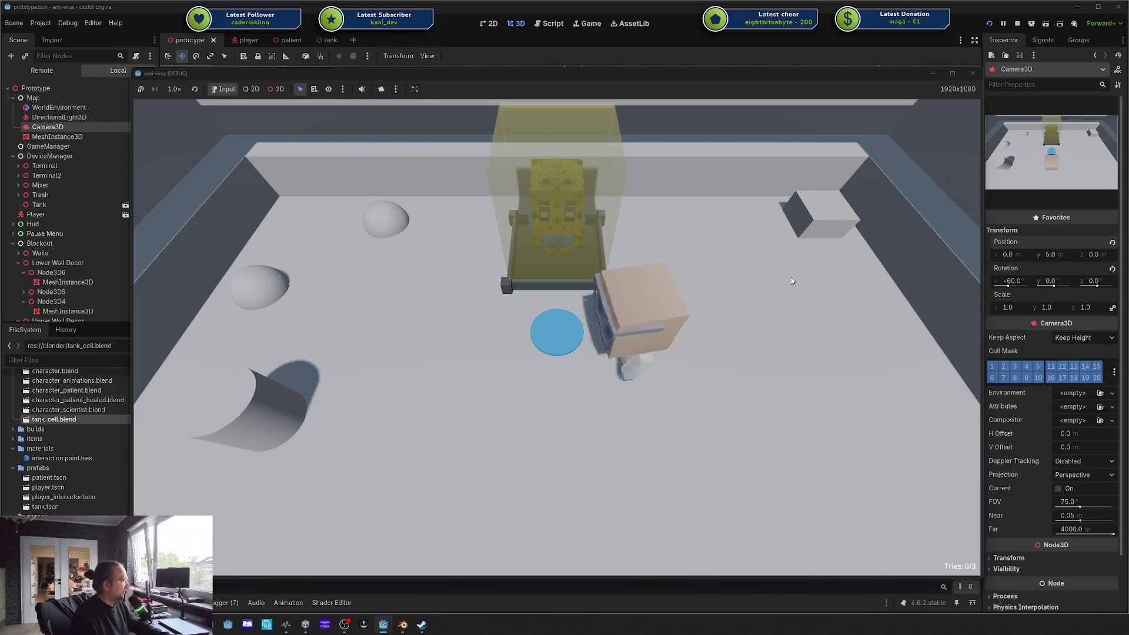
key("w")
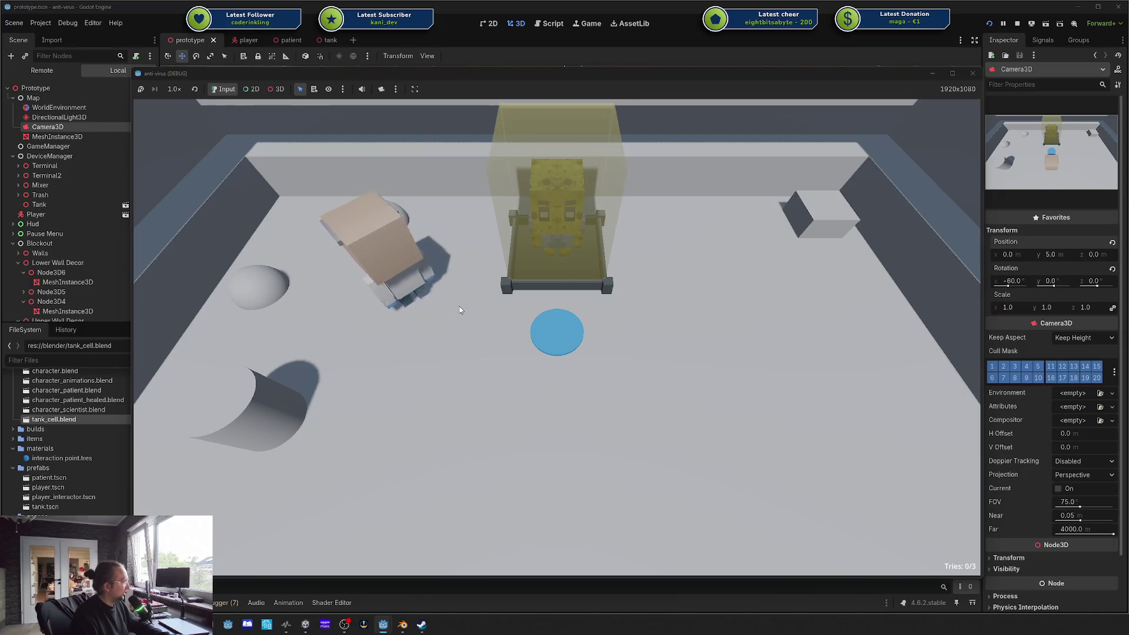
key("d")
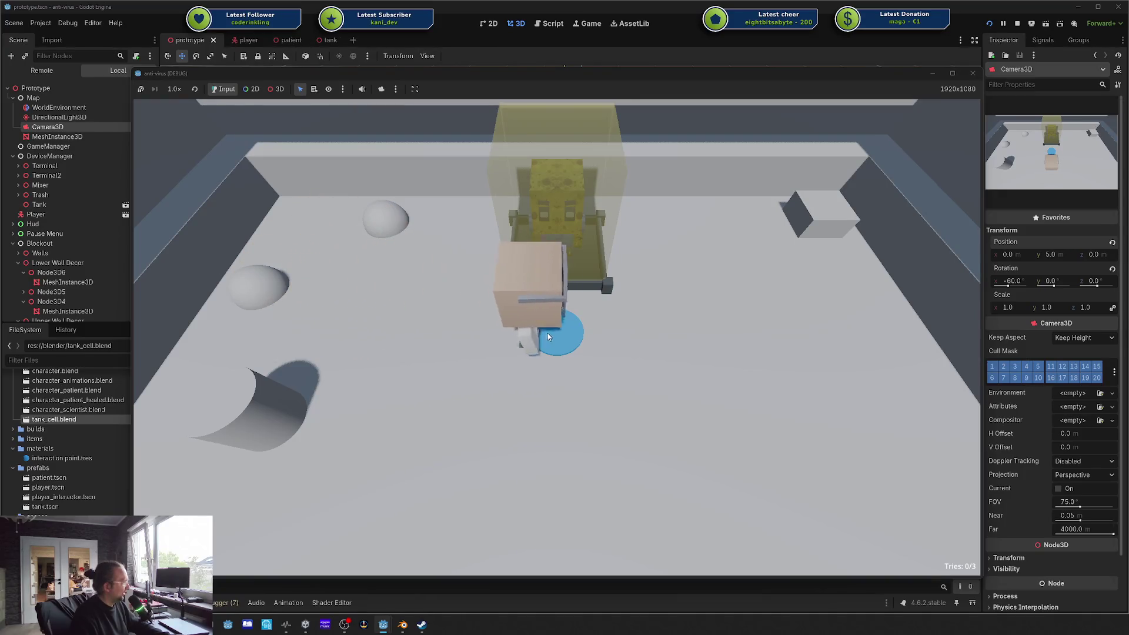
key("d")
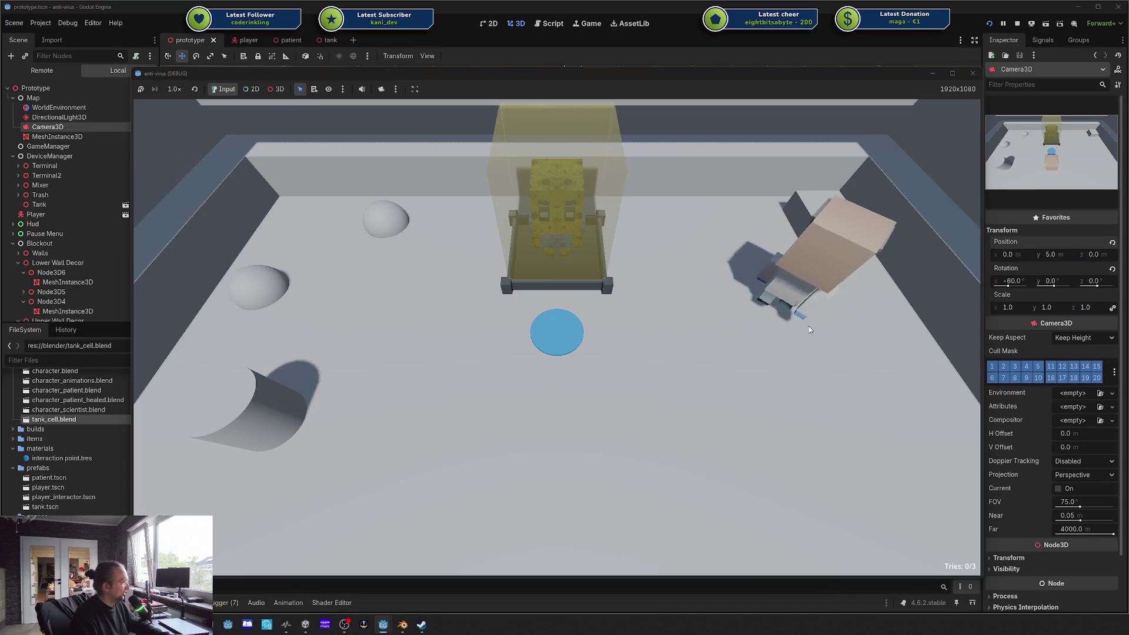
key("s")
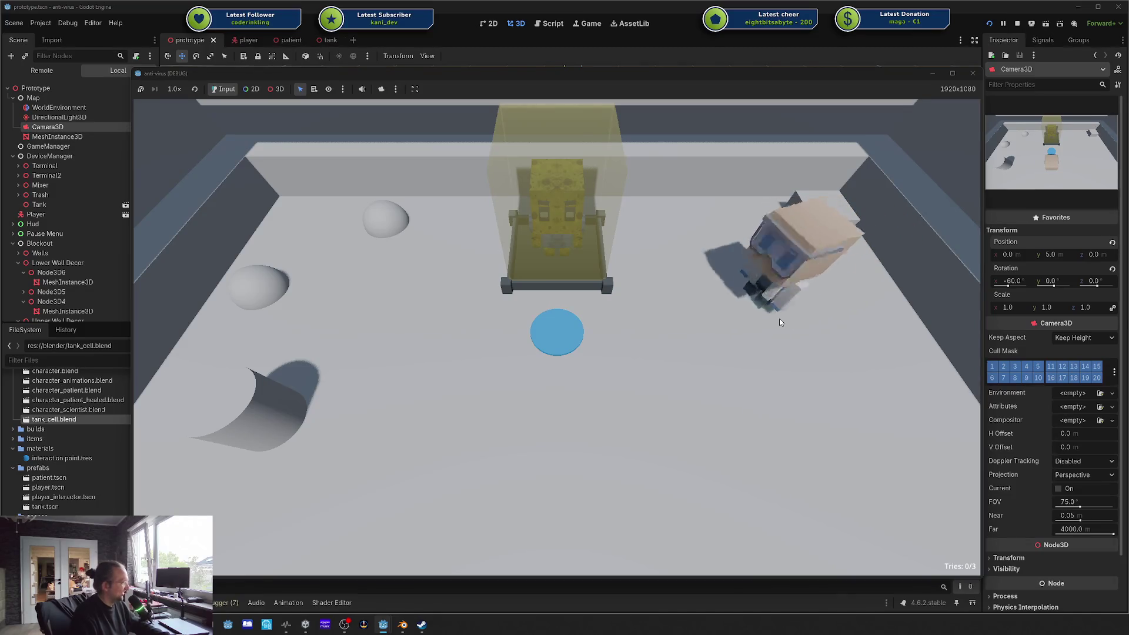
key("a")
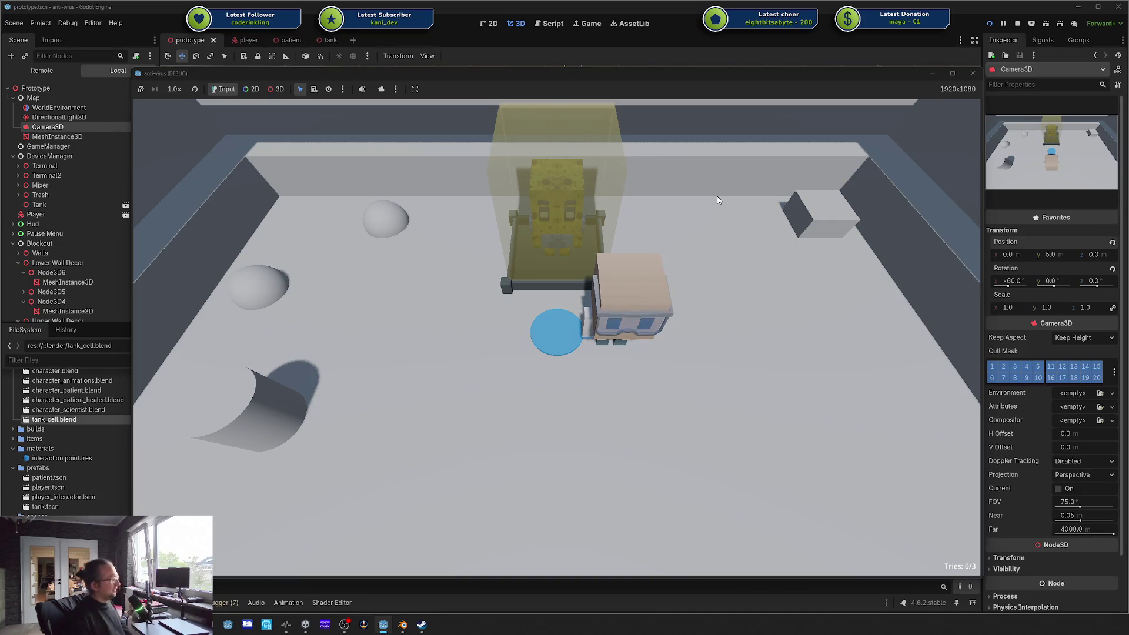
Step: Circle the character around the tank's front and sides toward the egg and back-right corner
key("w")
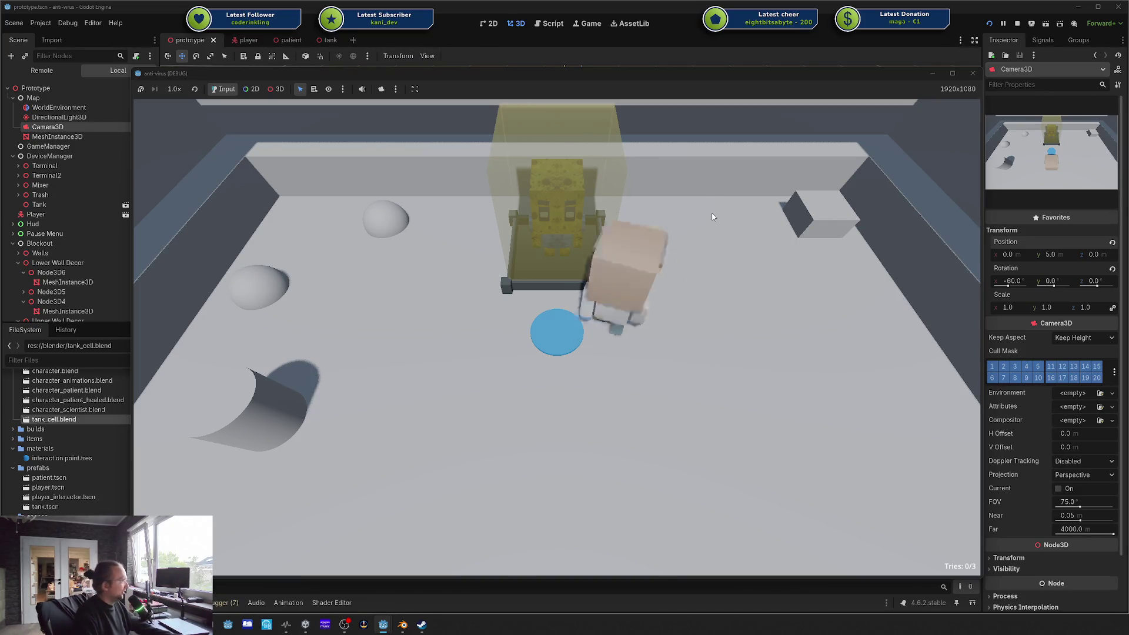
key("a")
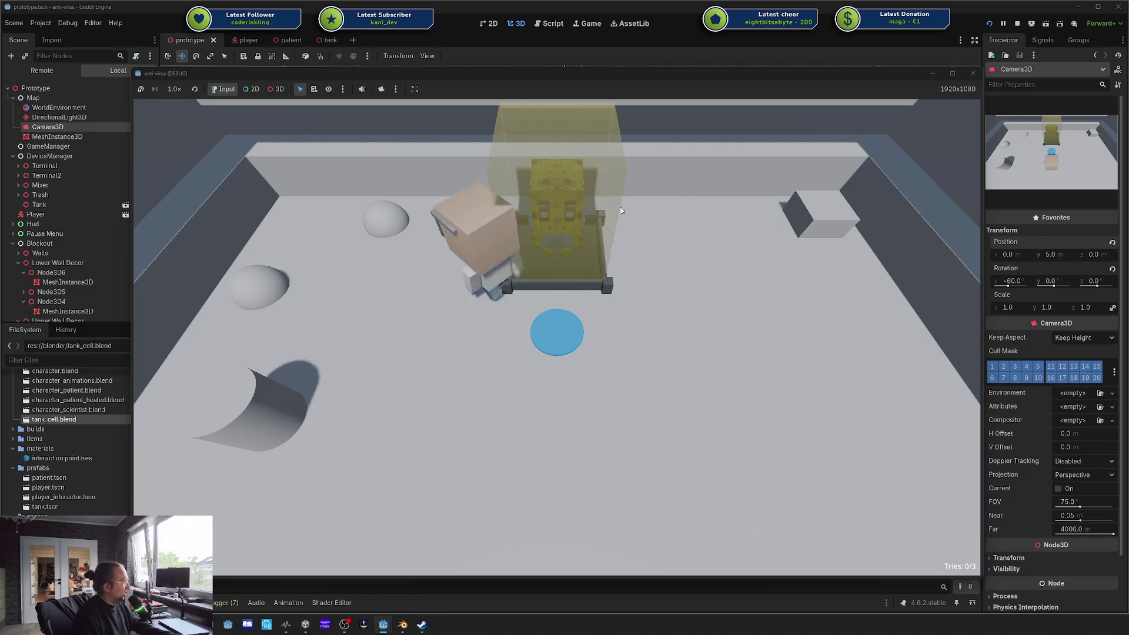
key("a")
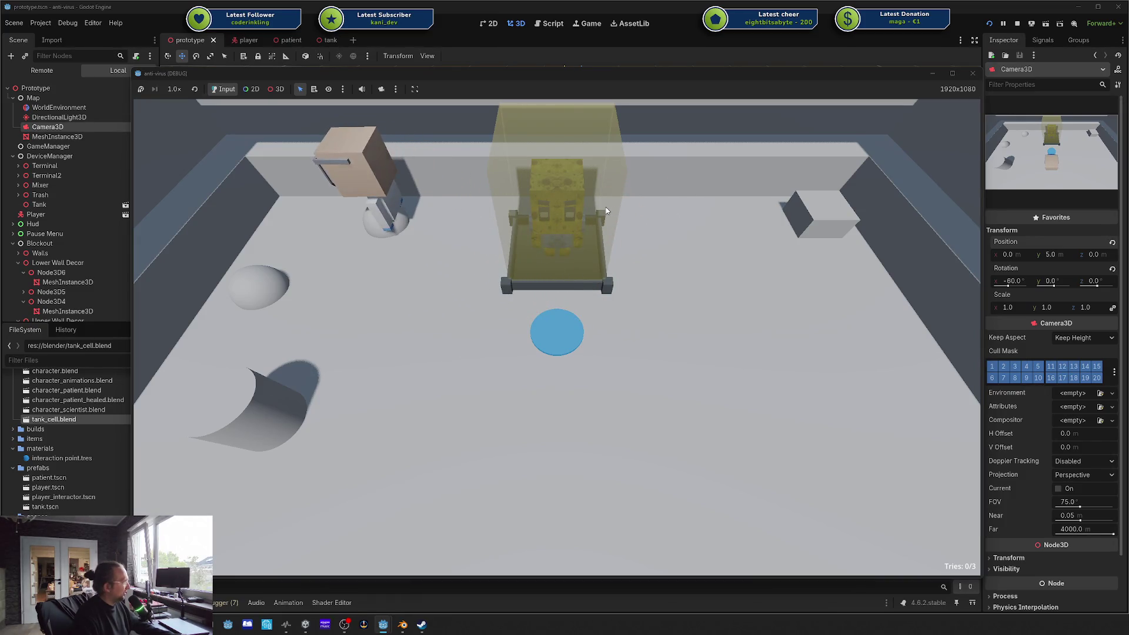
key("s")
key("d")
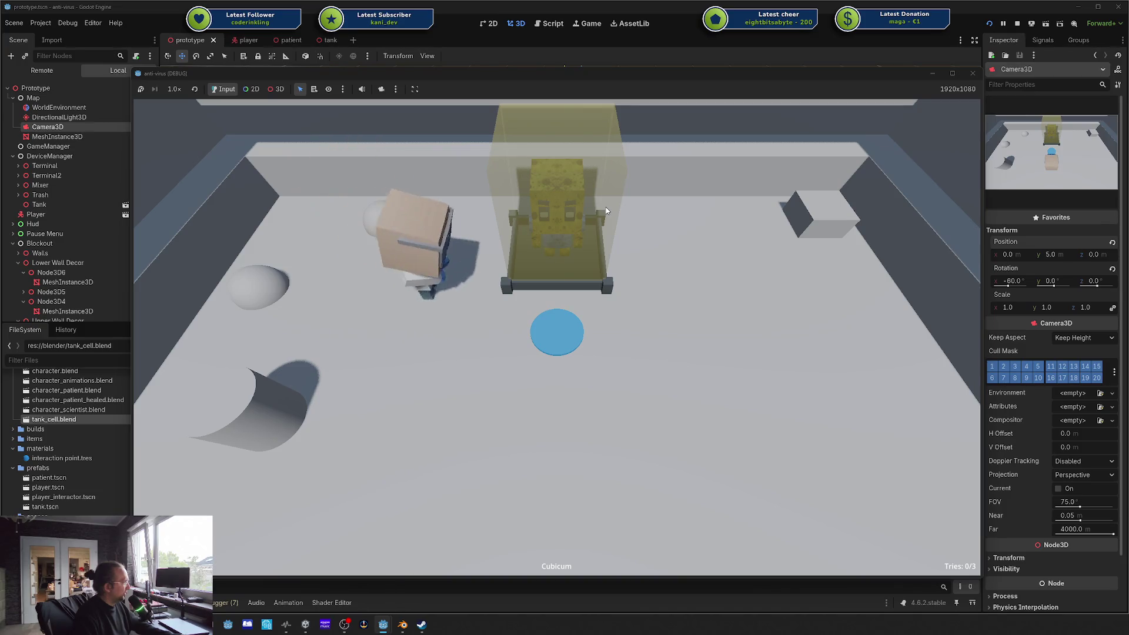
key("w")
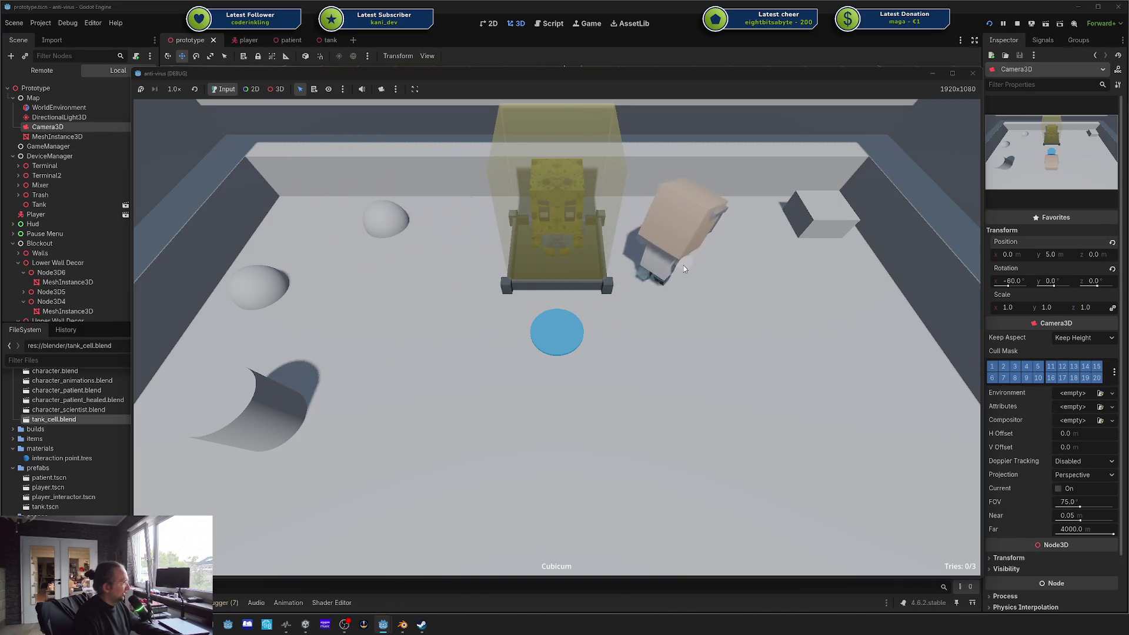
key("d")
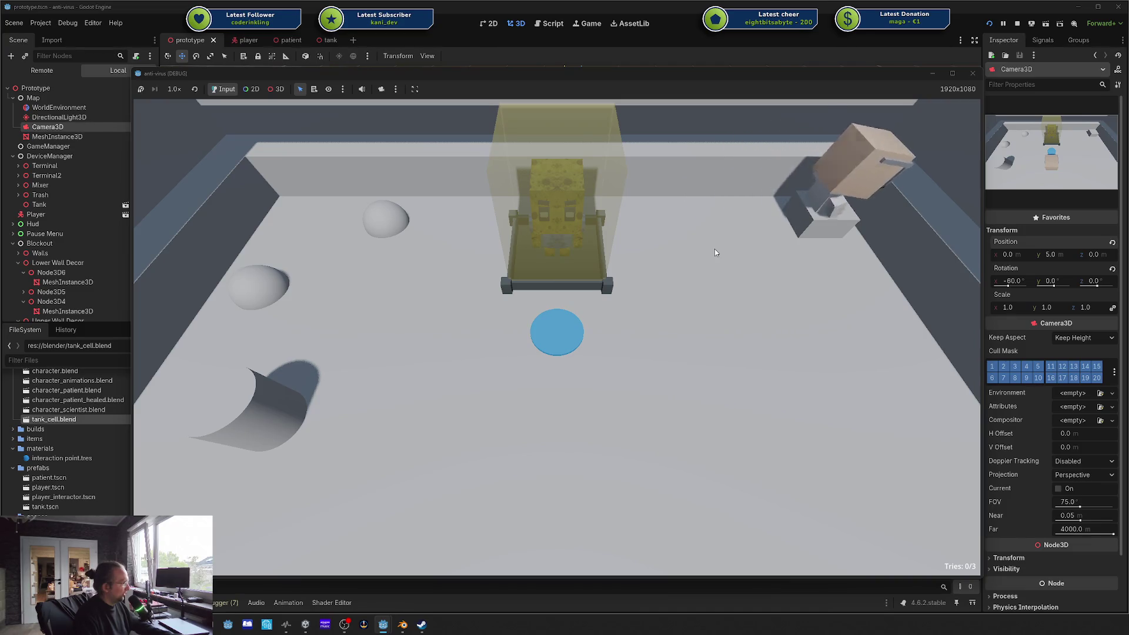
key("s")
key("a")
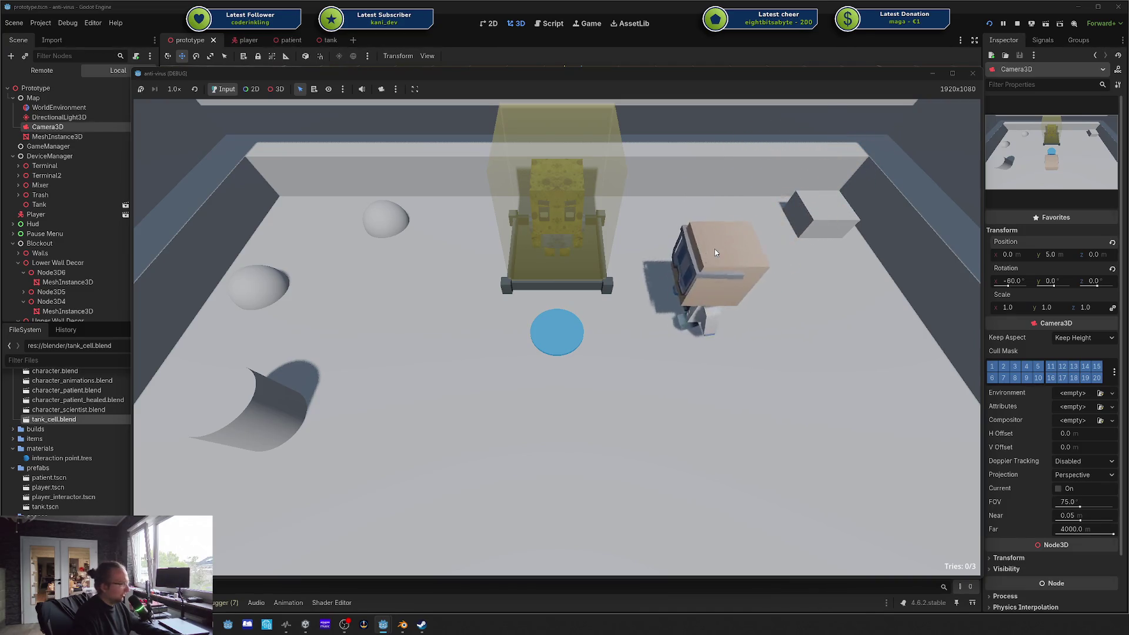
key("a")
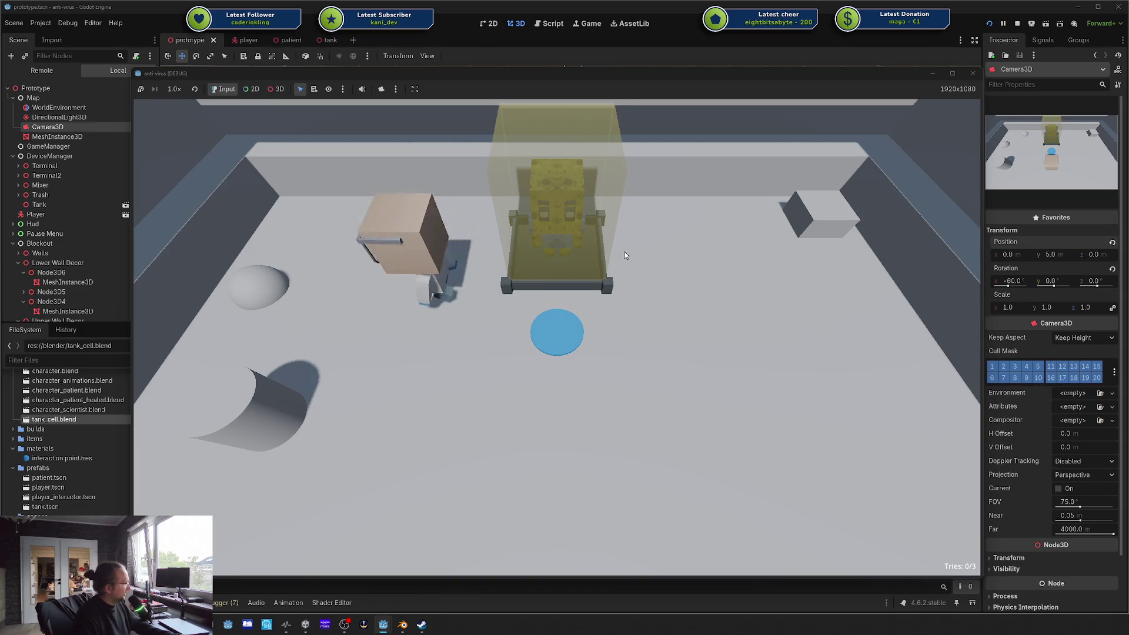
Step: Walk along the back wall, then into the yellow tank zone to trigger 'Antivirus found!' and Game Over
key("w")
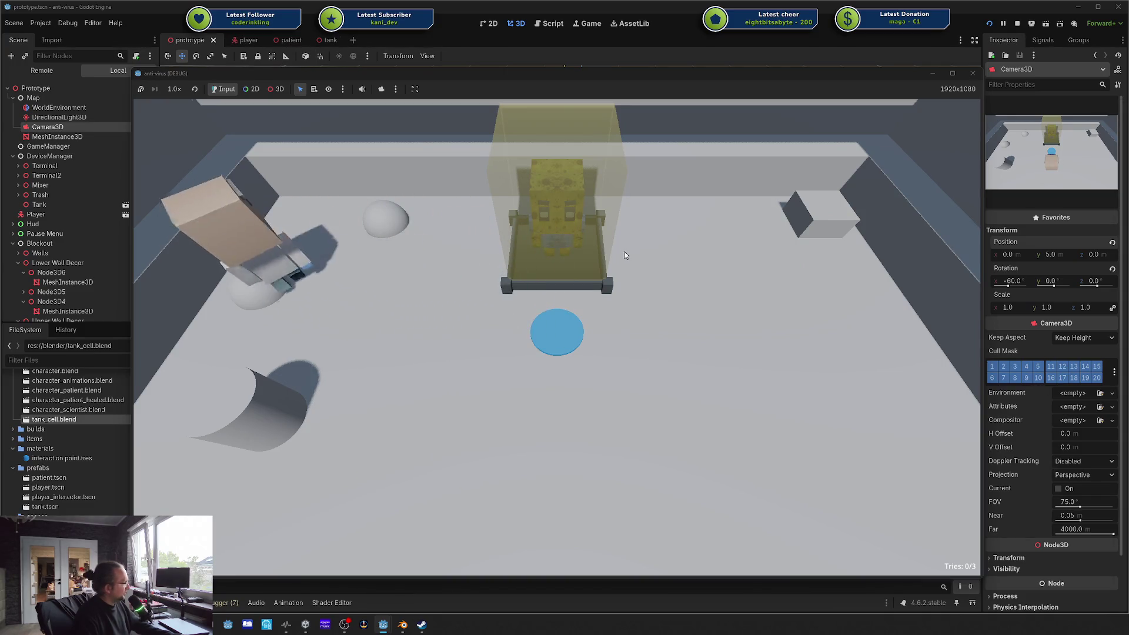
key("d")
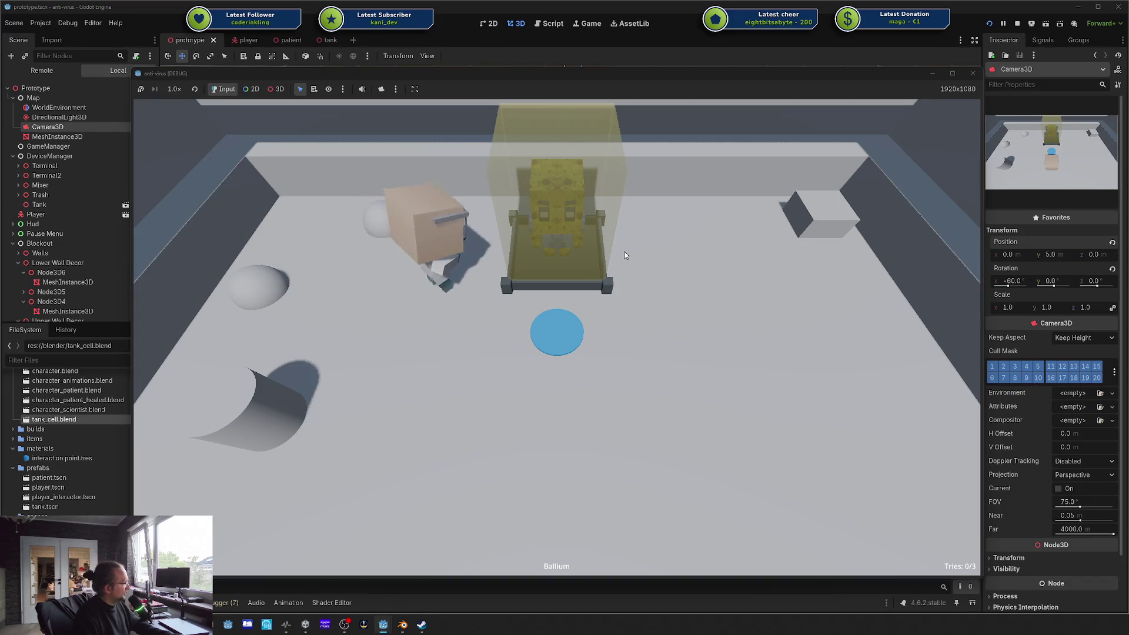
key("d")
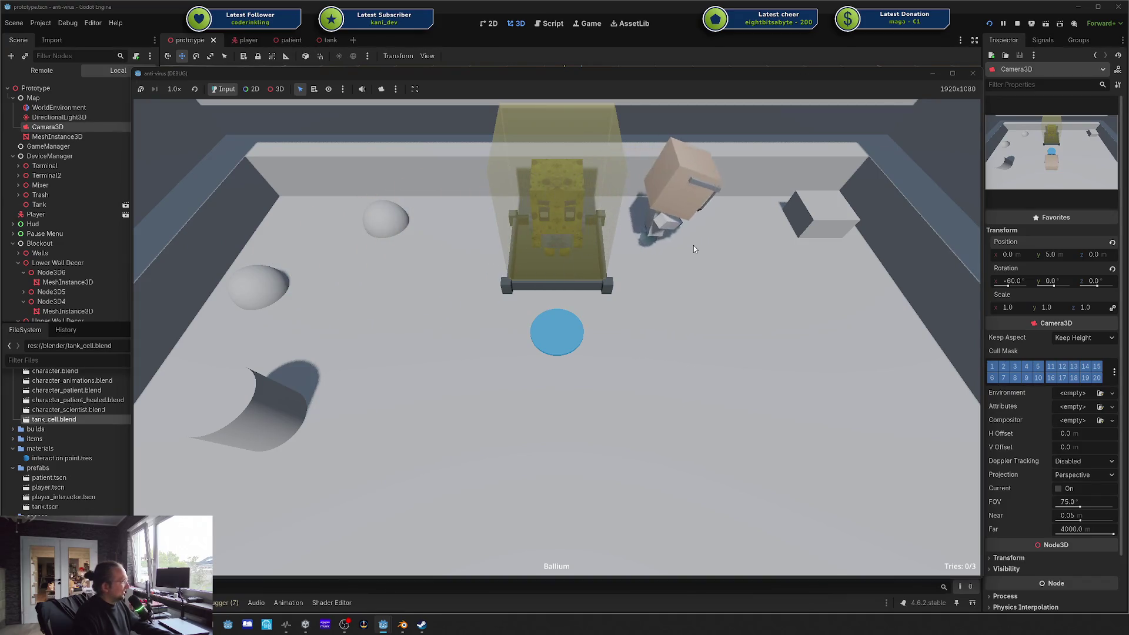
key("d")
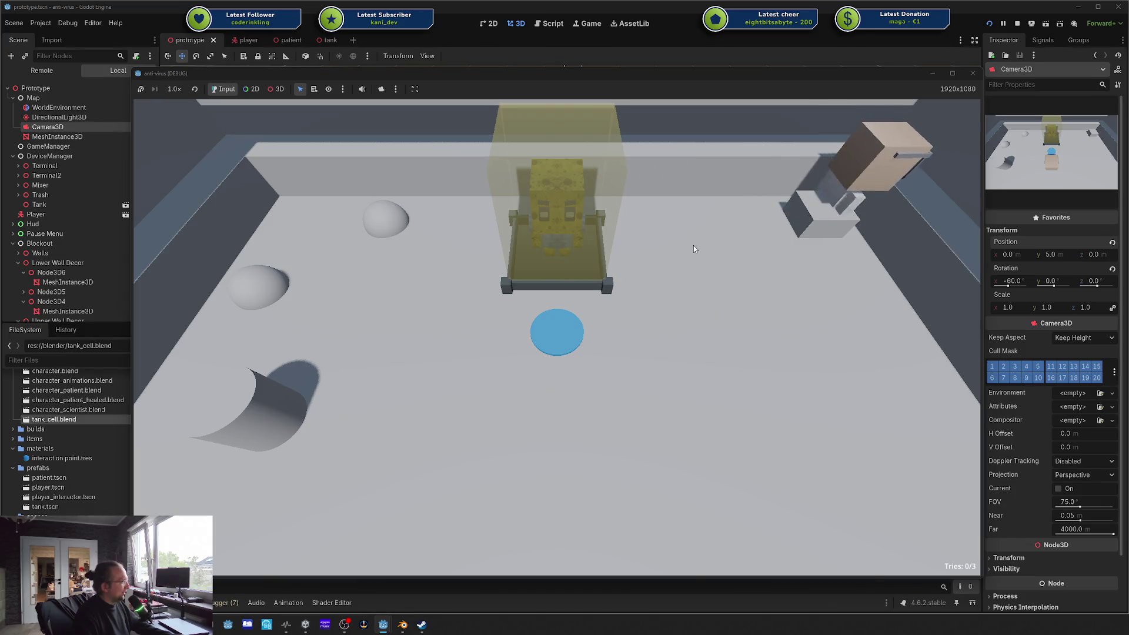
key("d")
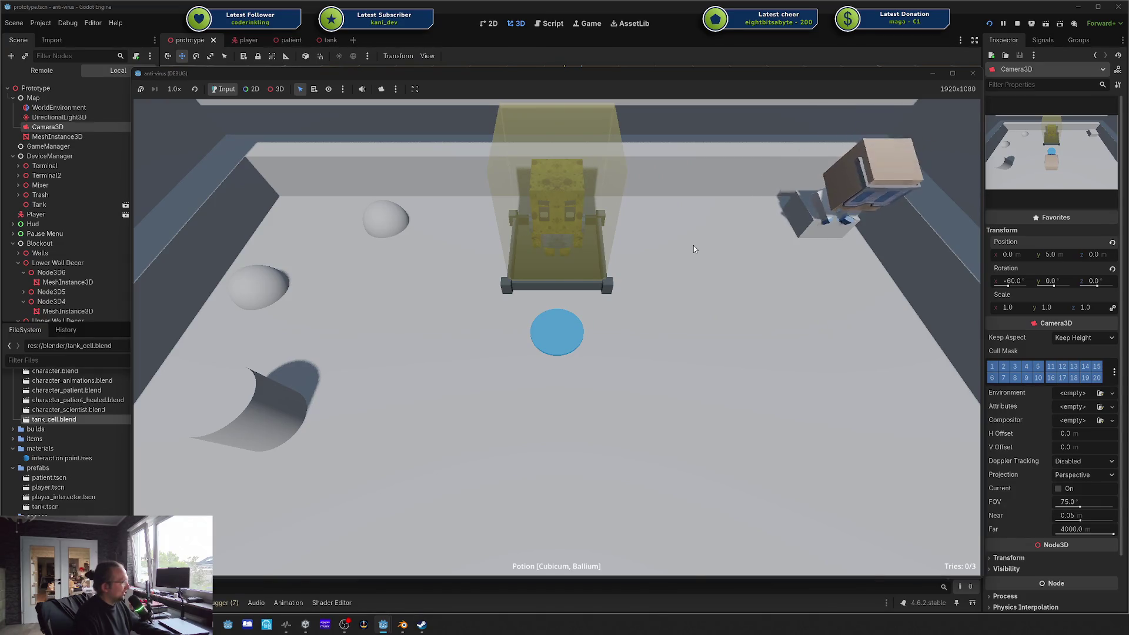
key("a")
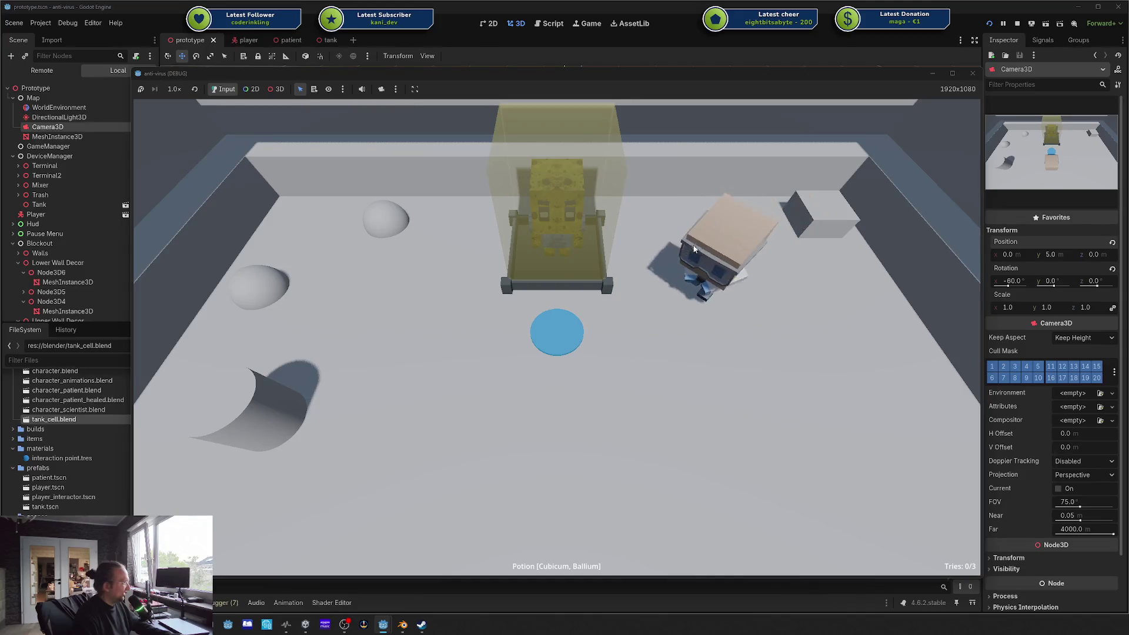
key("a")
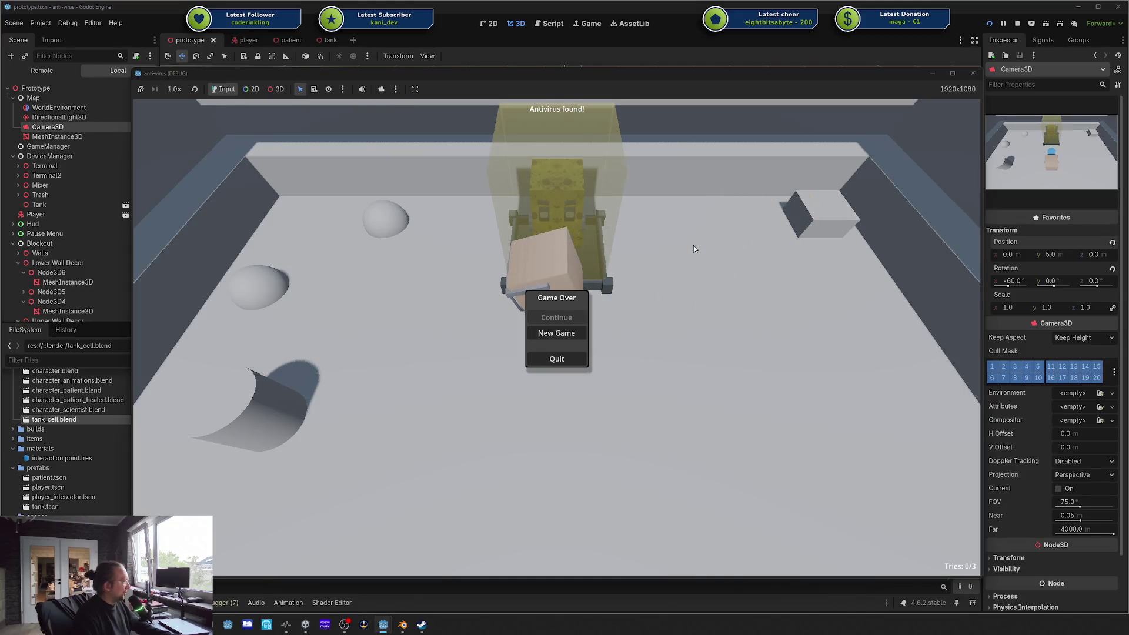
Step: Start a New Game and walk the character over the blue marker, to the top-left corner, and beside the tank
left_click(558, 333)
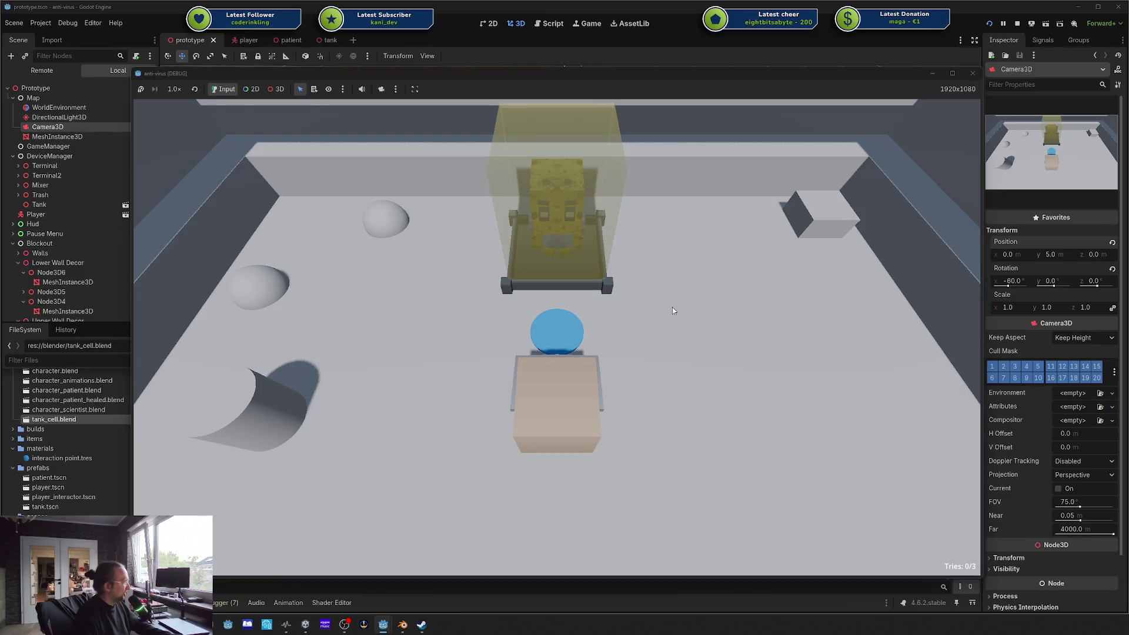
key("w")
key("d")
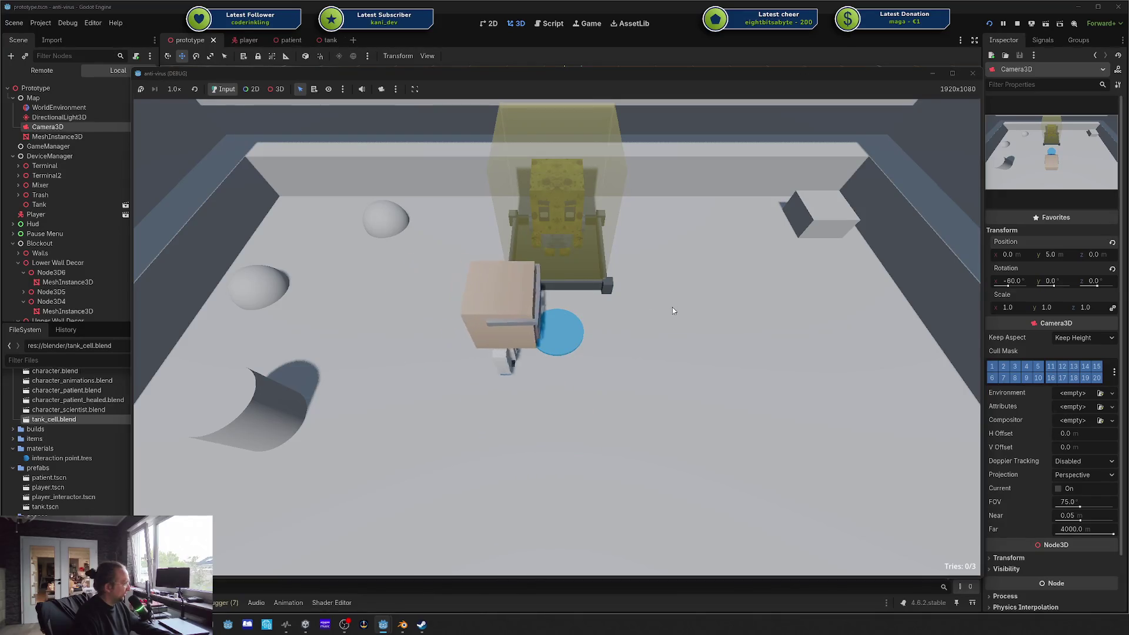
key("w")
key("d")
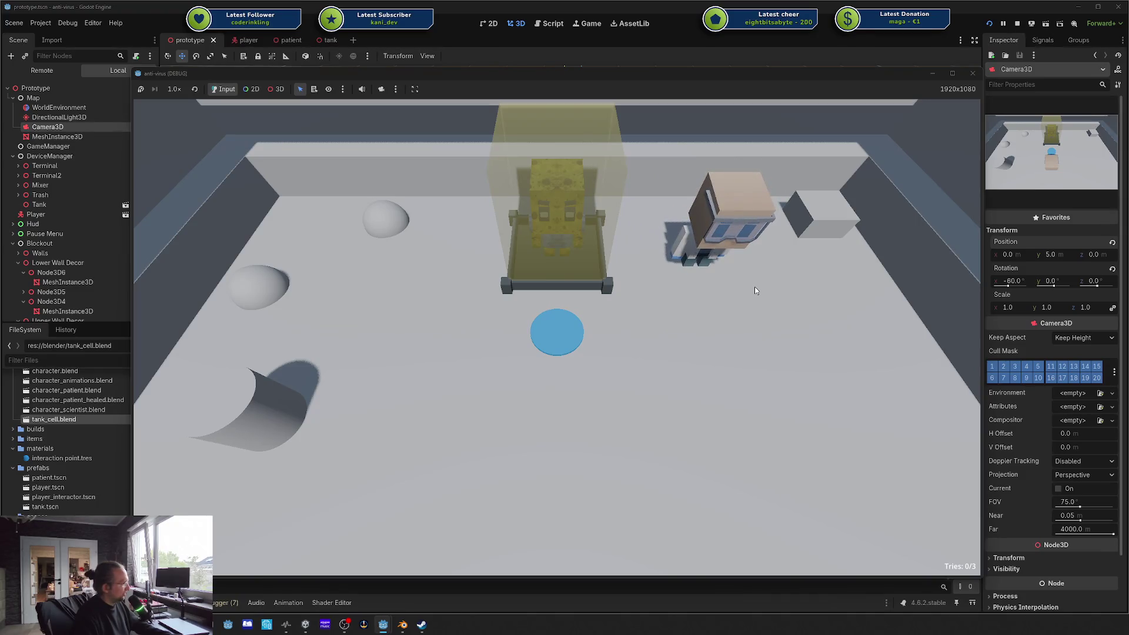
key("s")
key("a")
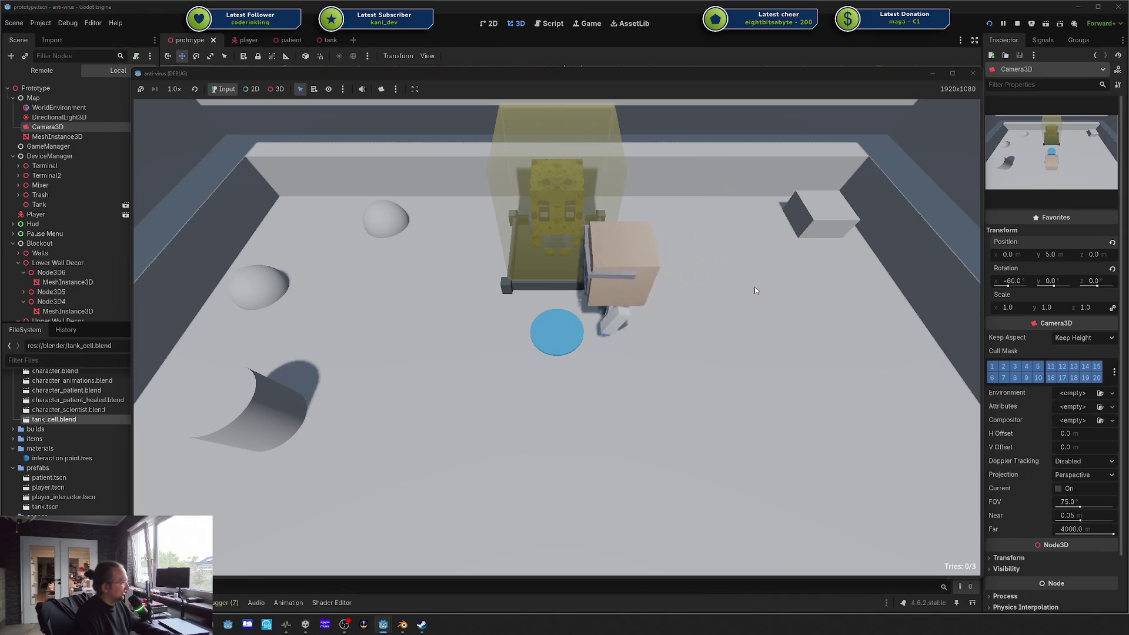
key("w")
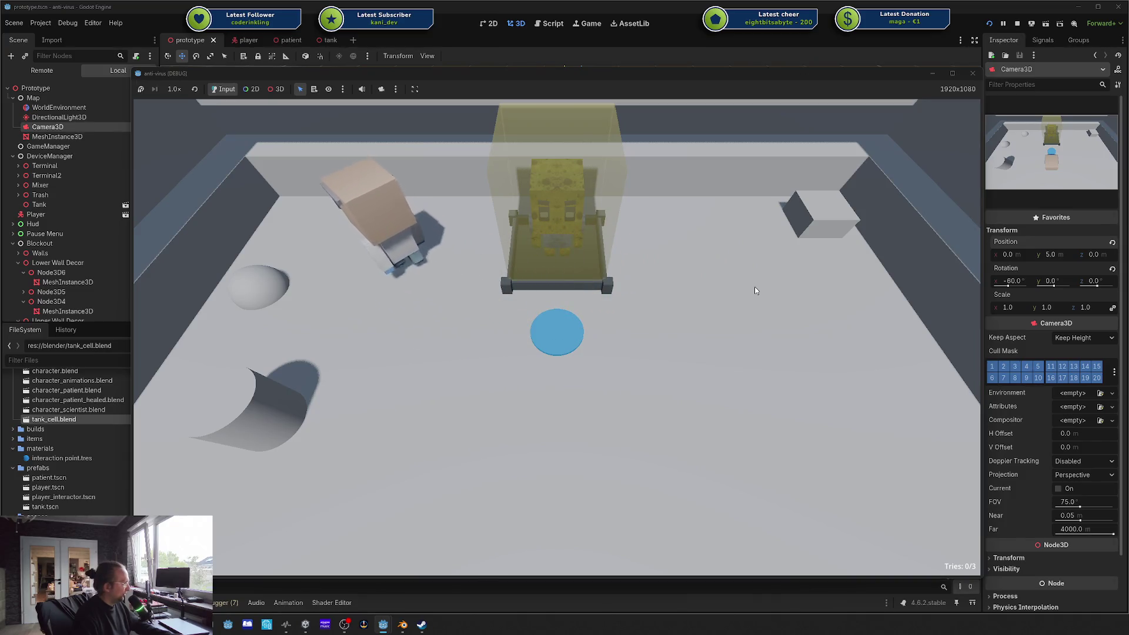
key("s")
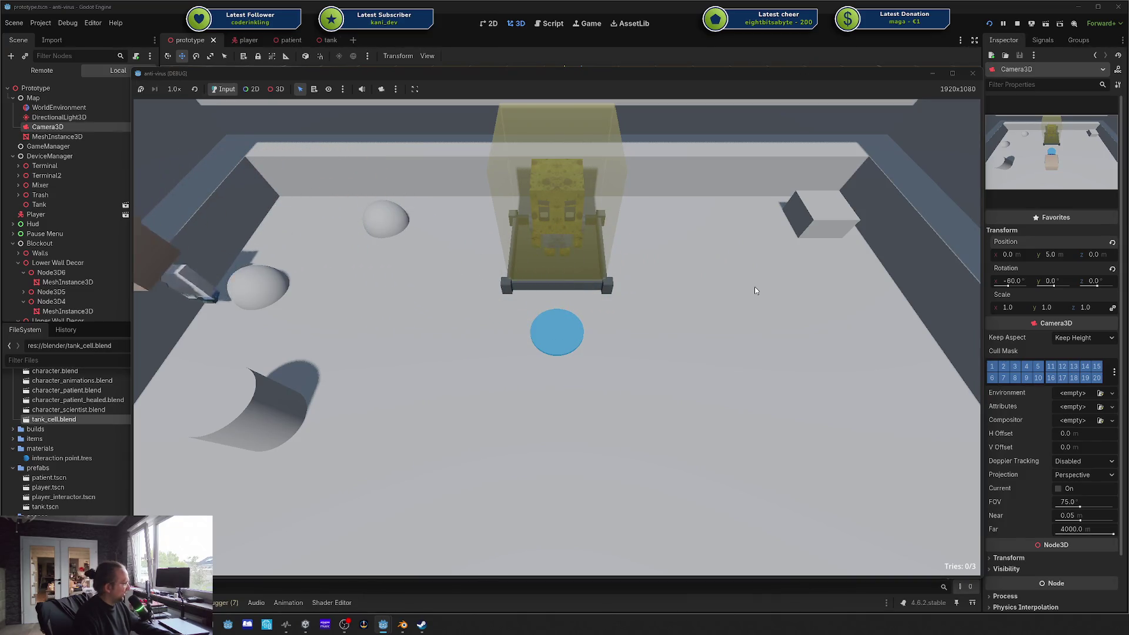
key("d")
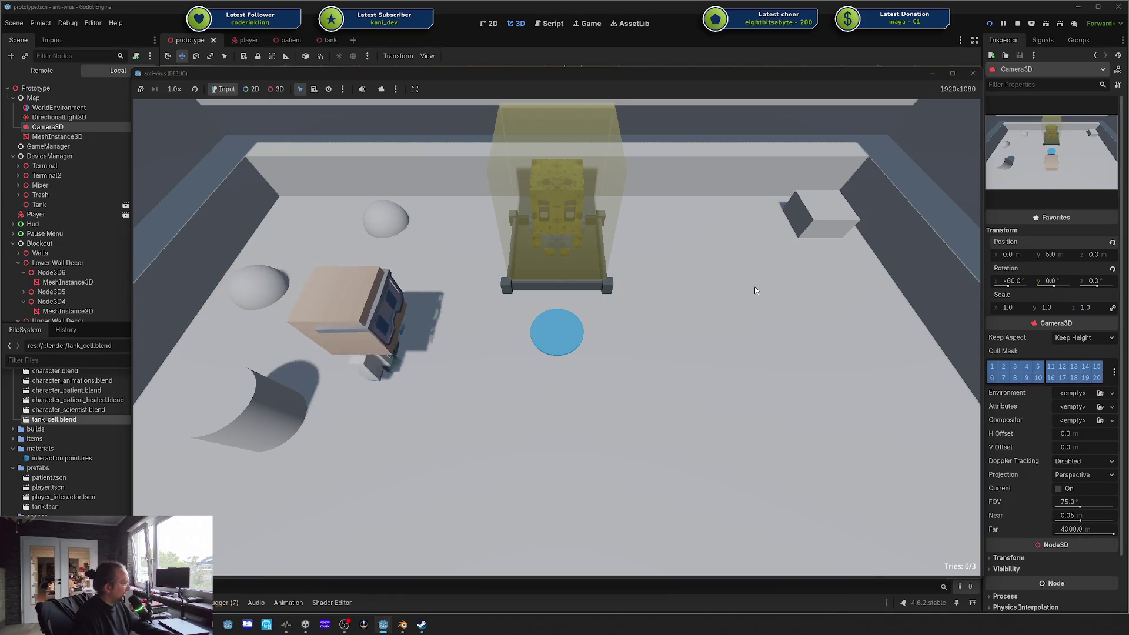
key("w")
key("d")
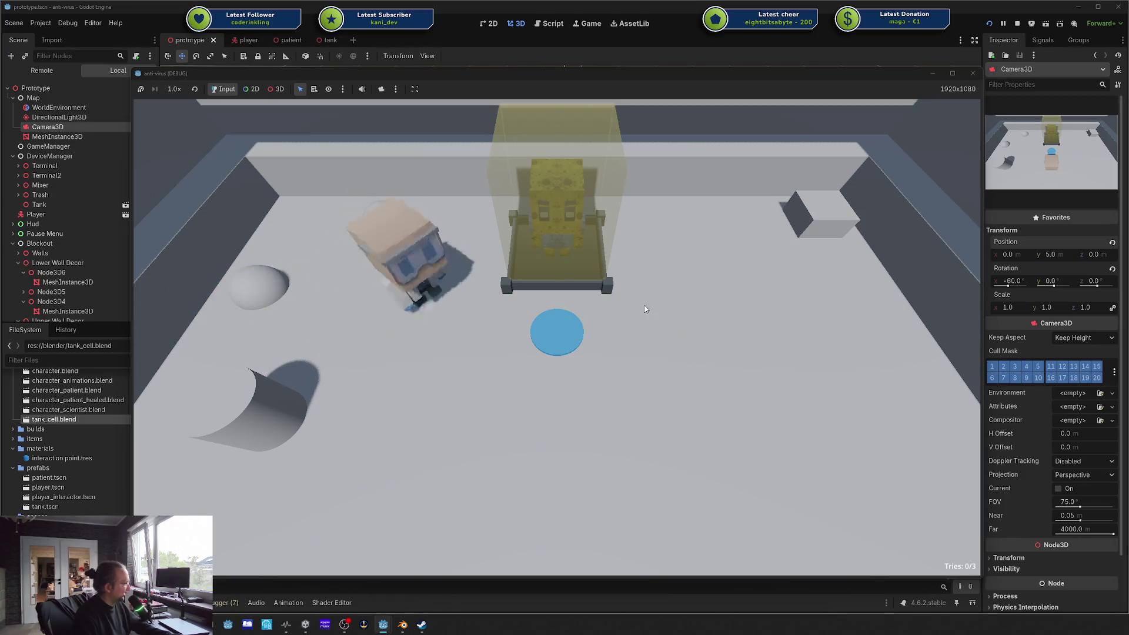
Step: Weave the character back and forth around the blue circle and the tank's left side
key("s")
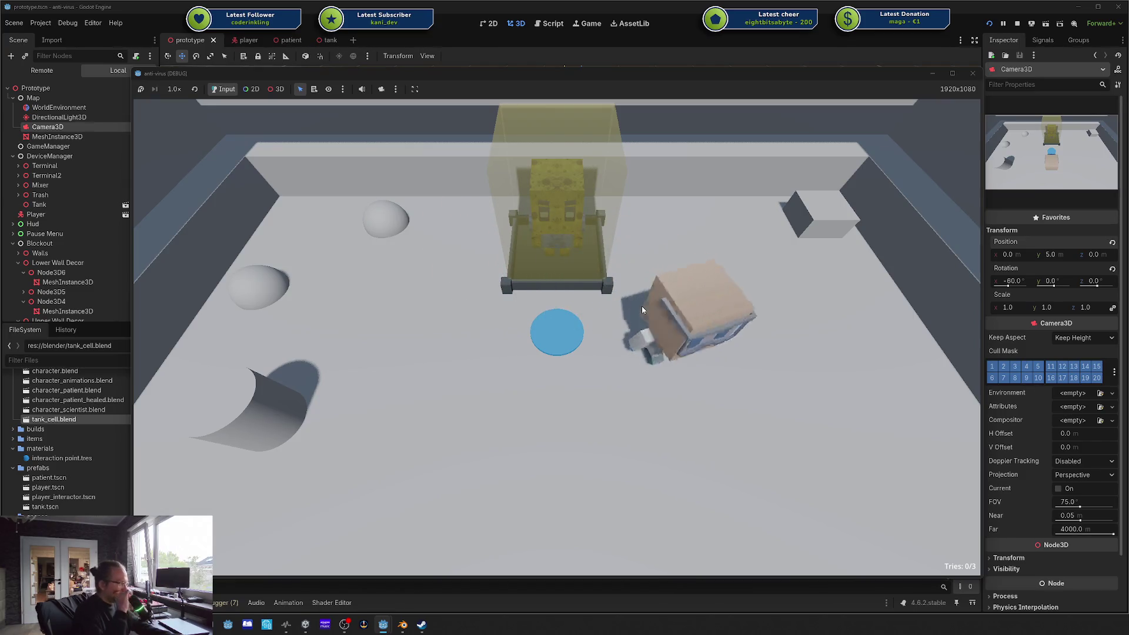
key("a")
key("w")
key("a")
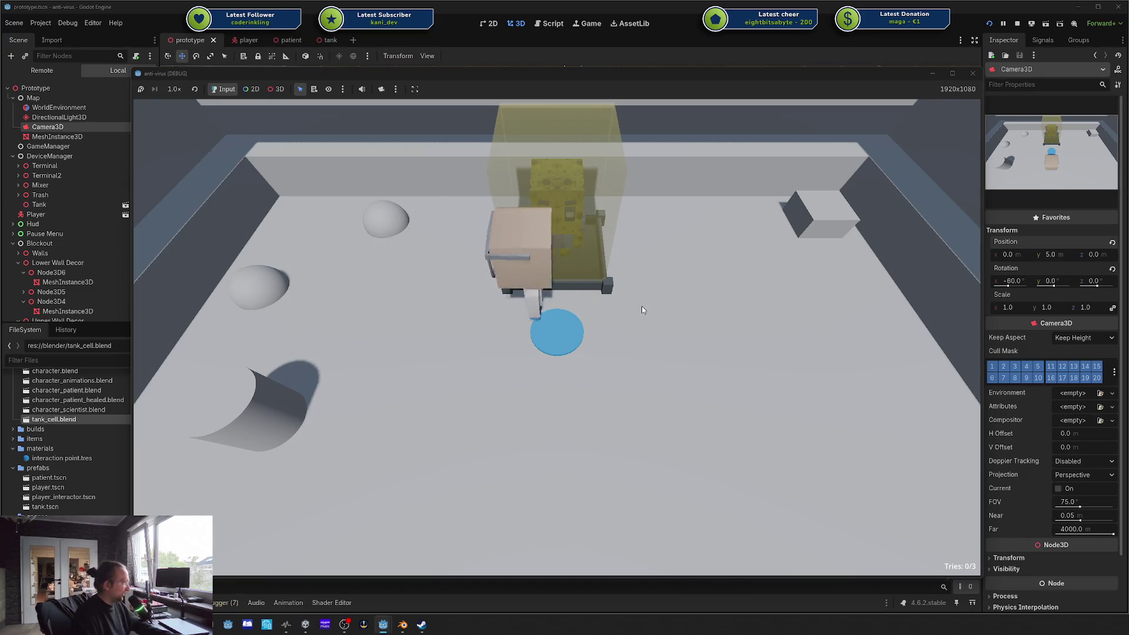
key("s")
key("d")
key("w")
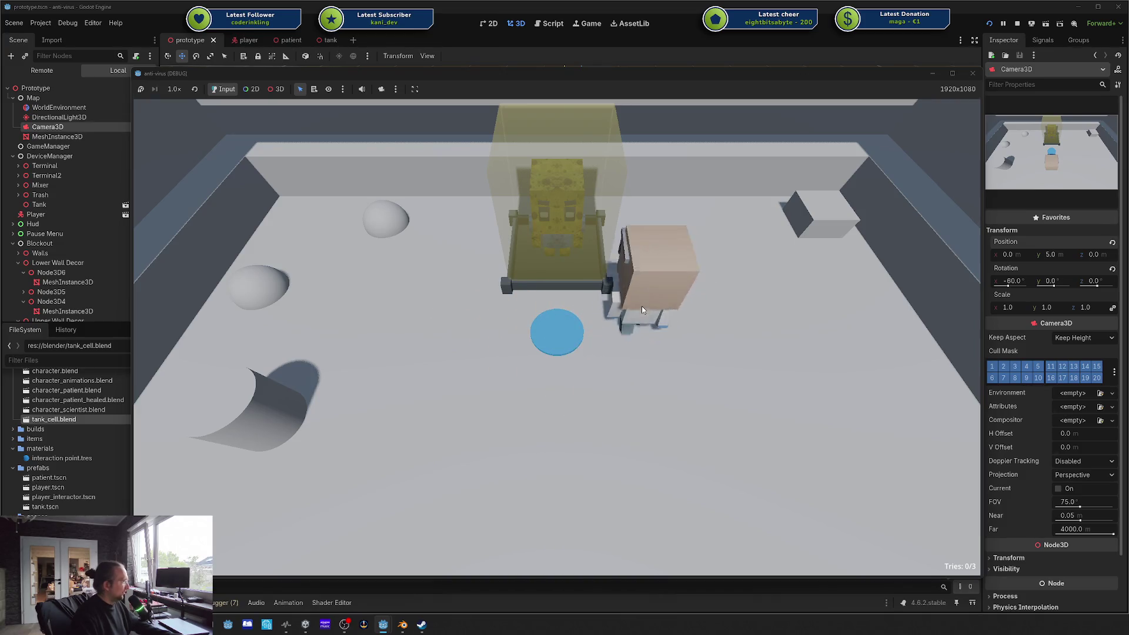
key("a")
key("d")
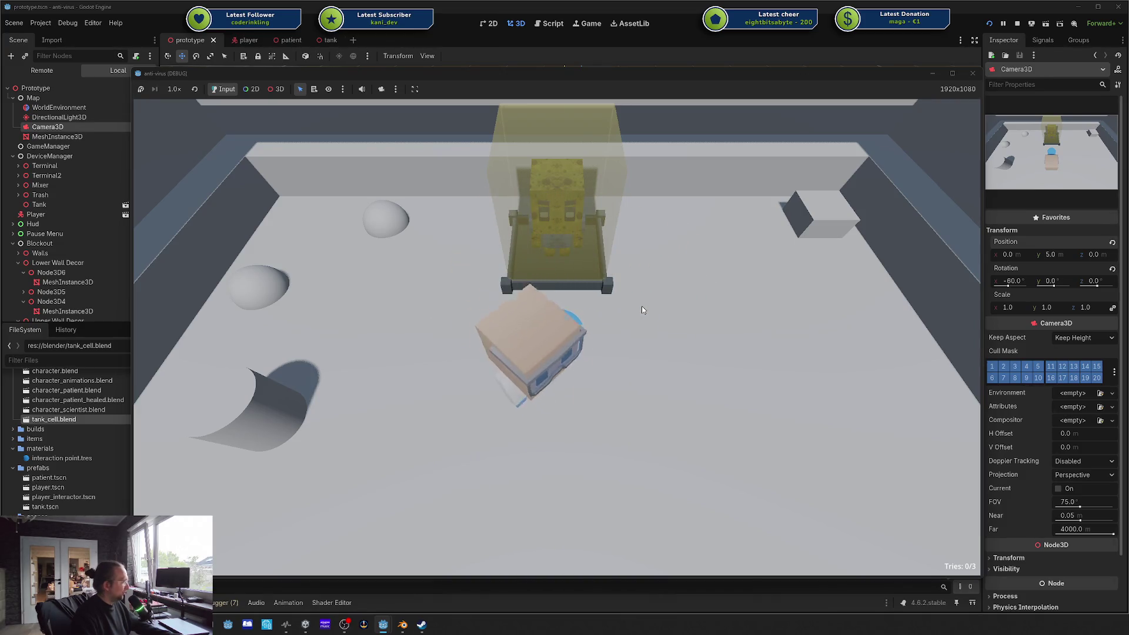
key("w")
Step: Walk through the tank area to the white cube and upper-right corner, then pause and quit the game
key("a")
key("s")
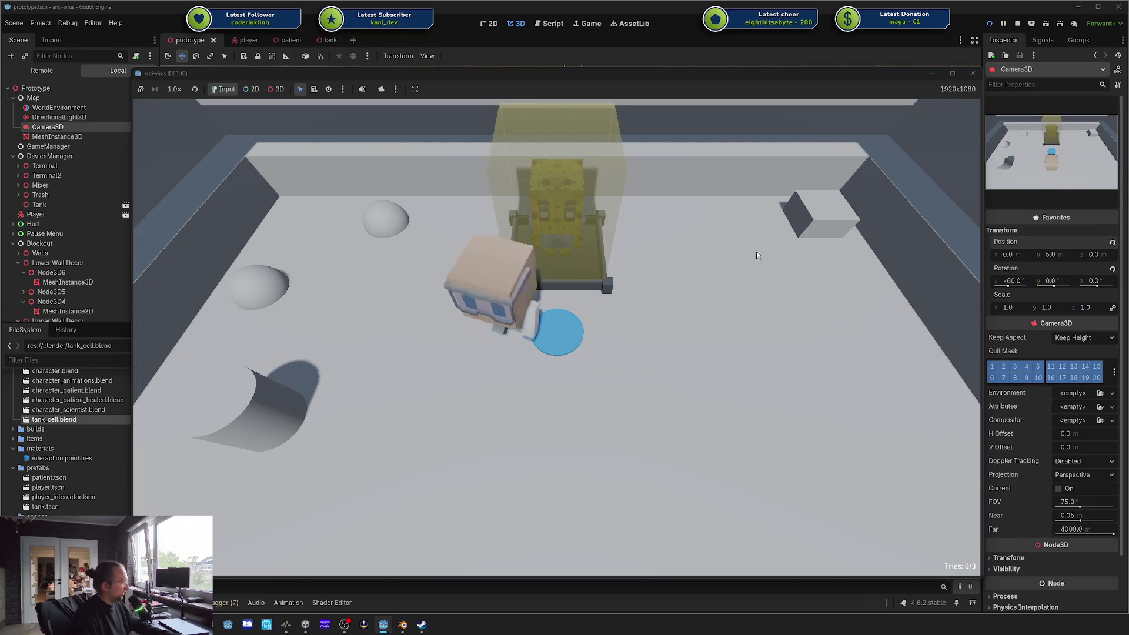
key("d")
key("w")
key("w")
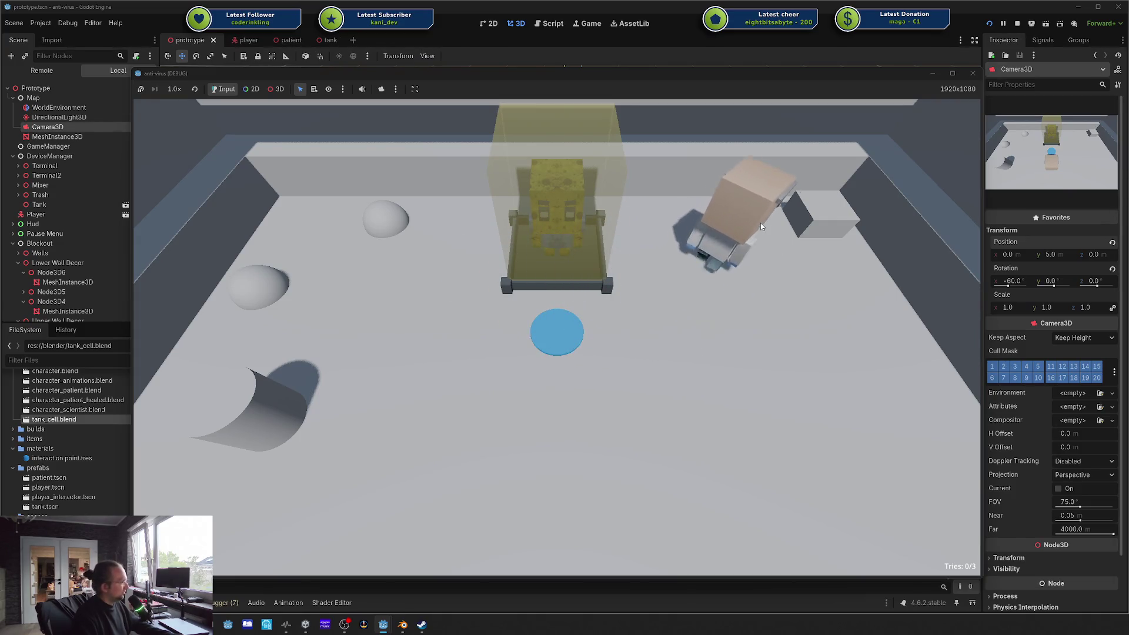
key("d")
key("s")
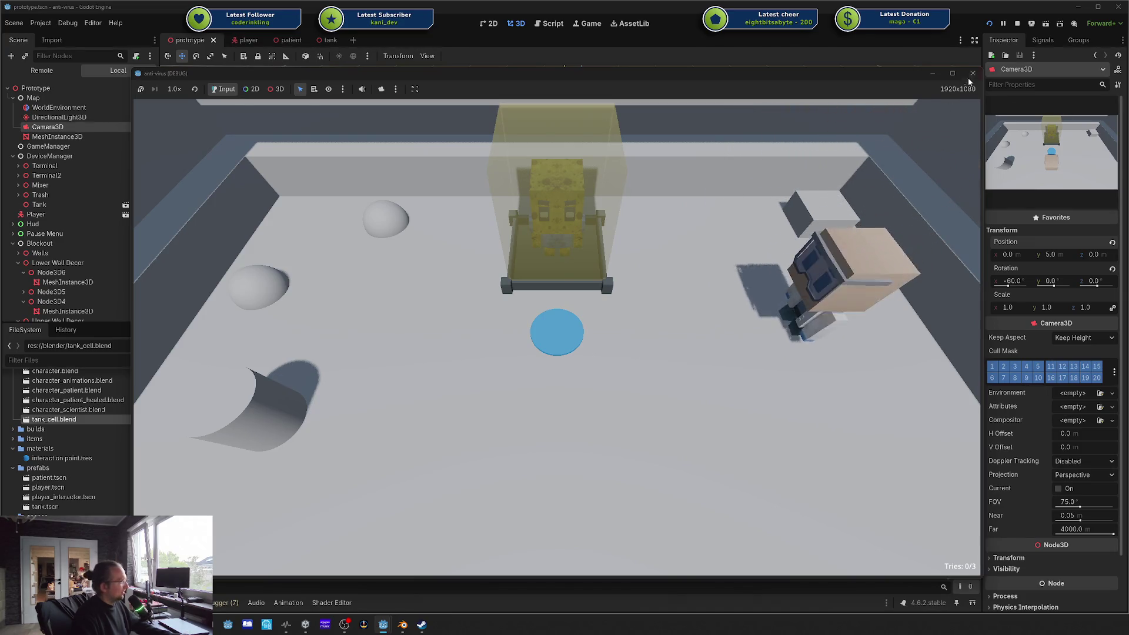
key("Escape")
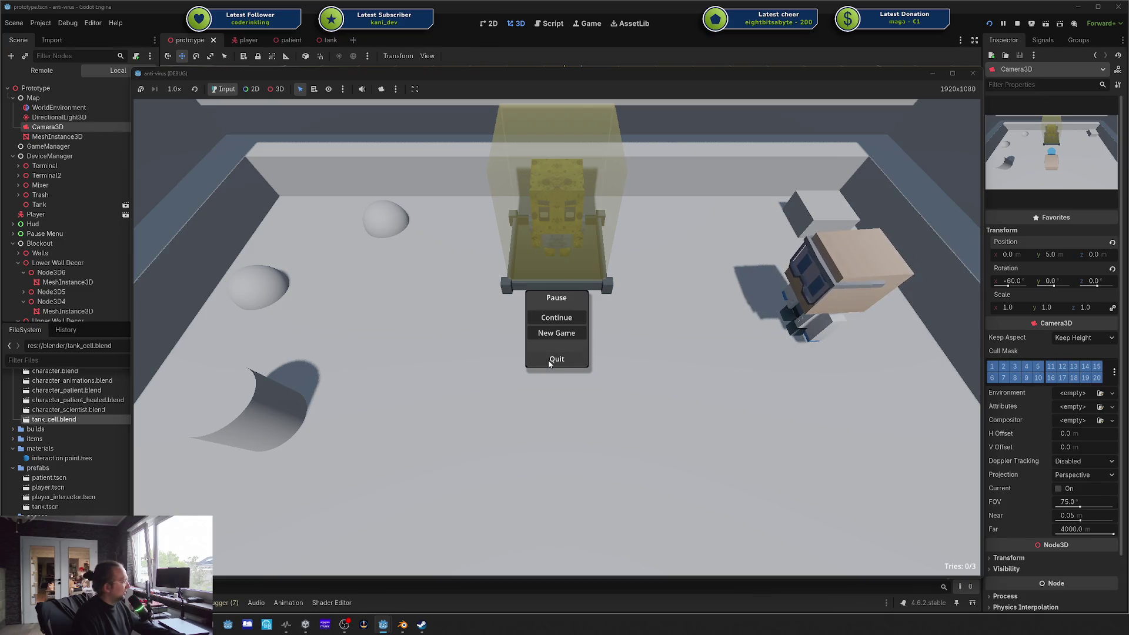
left_click(550, 359)
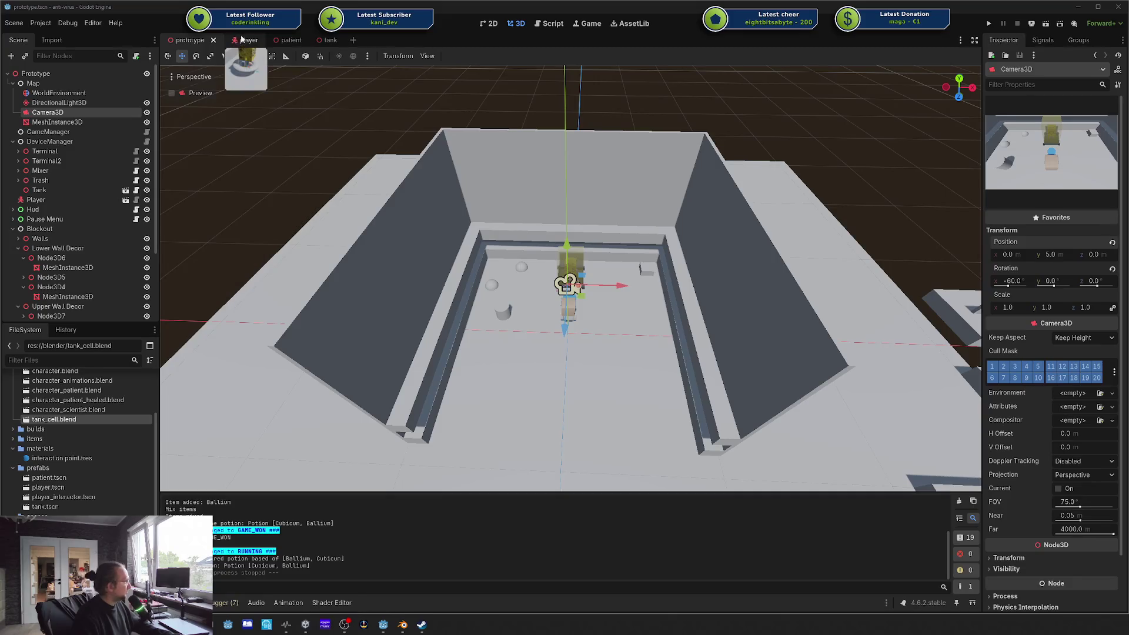
Step: Open the patient scene, then tank.gd and player.gd in the script editor
left_click(285, 40)
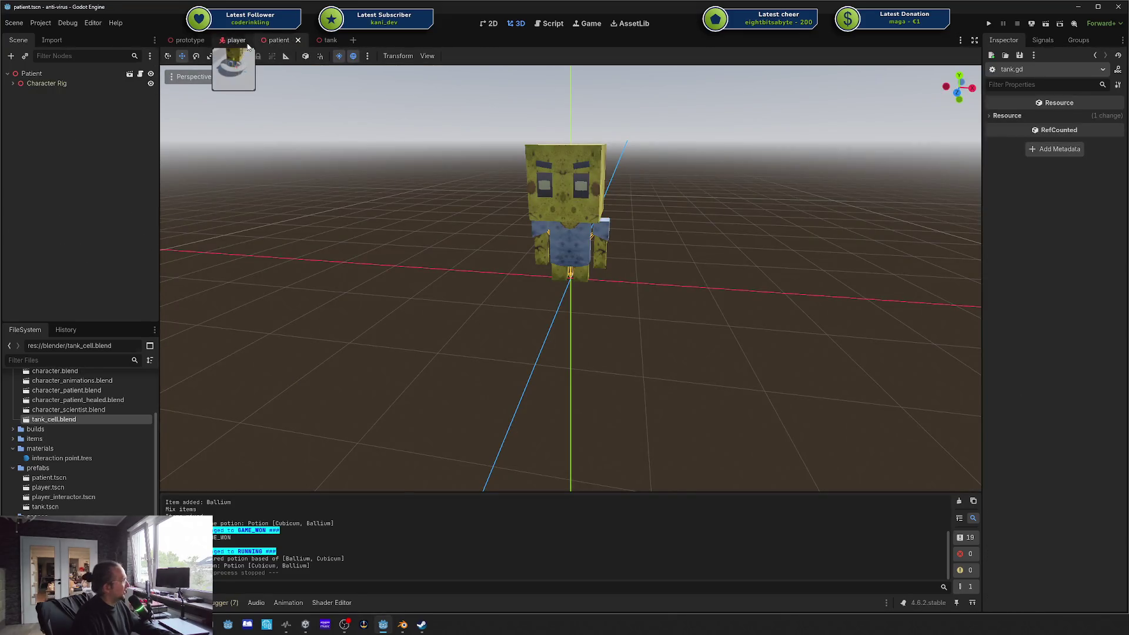
left_click(550, 23)
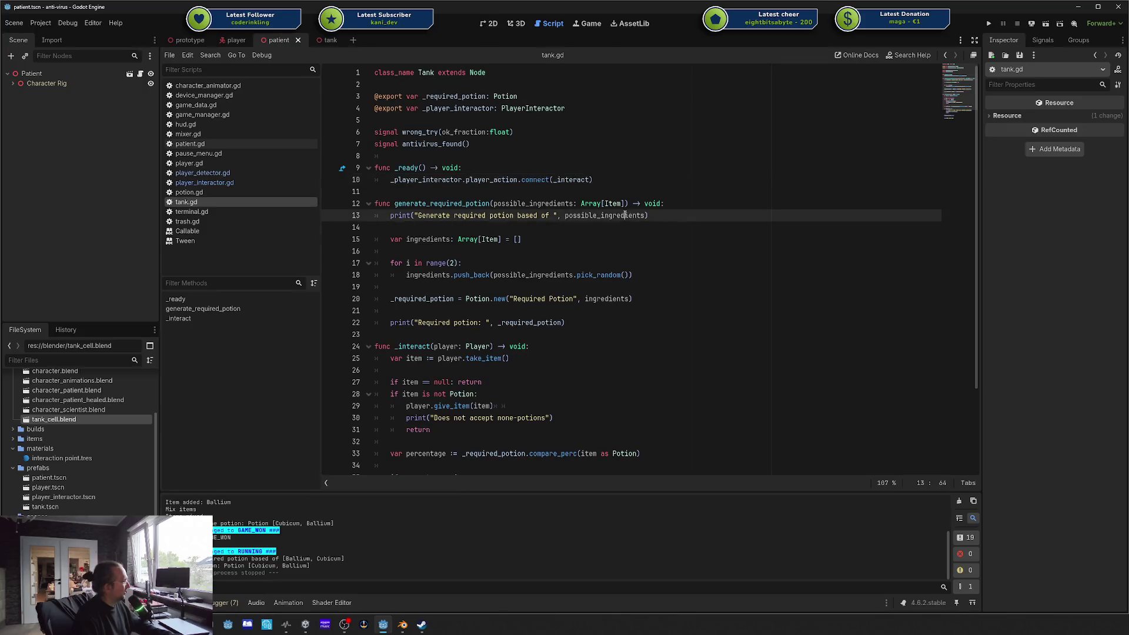
scroll(350, 100, "down", 2)
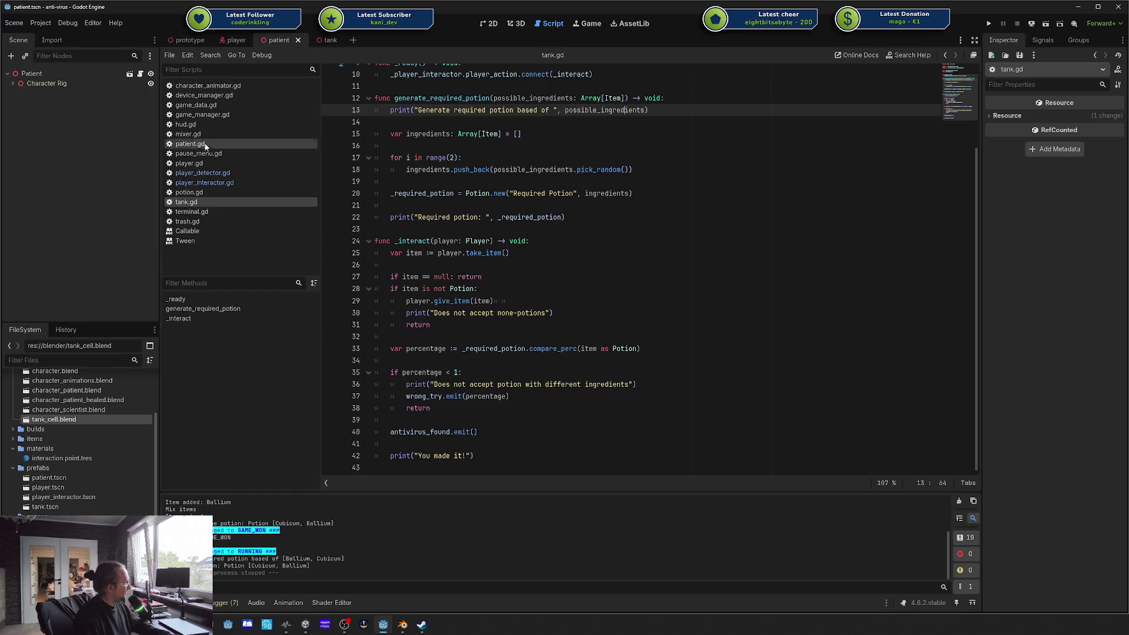
left_click(200, 165)
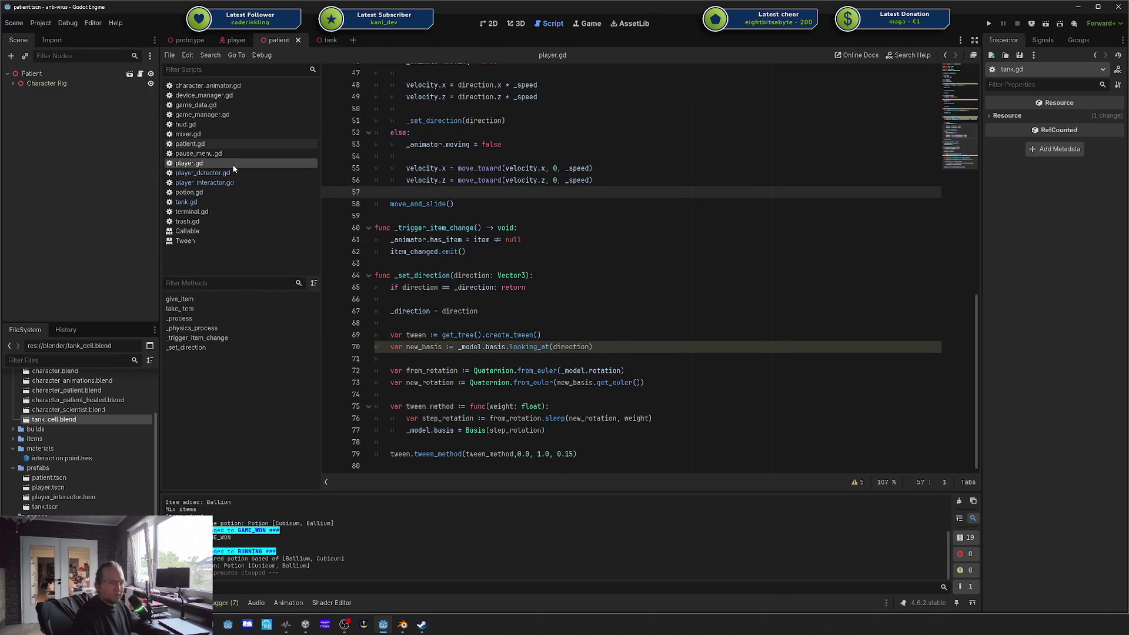
Step: Switch between open windows to the File Explorer player folder and back to the Godot editor
key("alt+Tab")
key("alt+Tab")
key("alt+Tab")
key("alt+Tab")
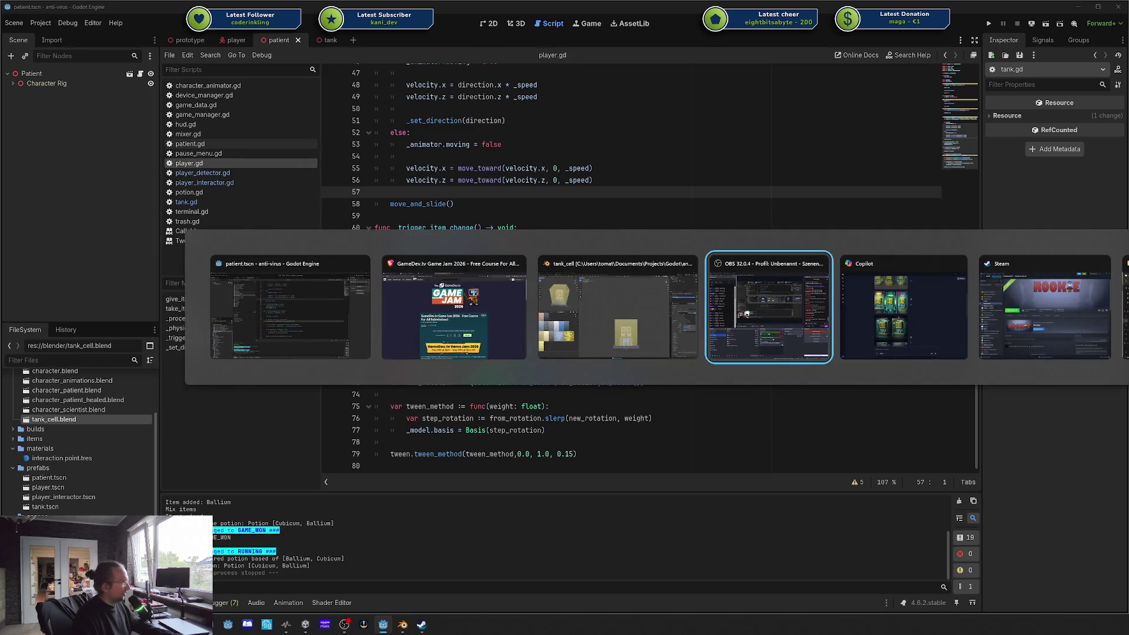
key("alt+Tab")
key("alt+Tab")
key("alt+Tab")
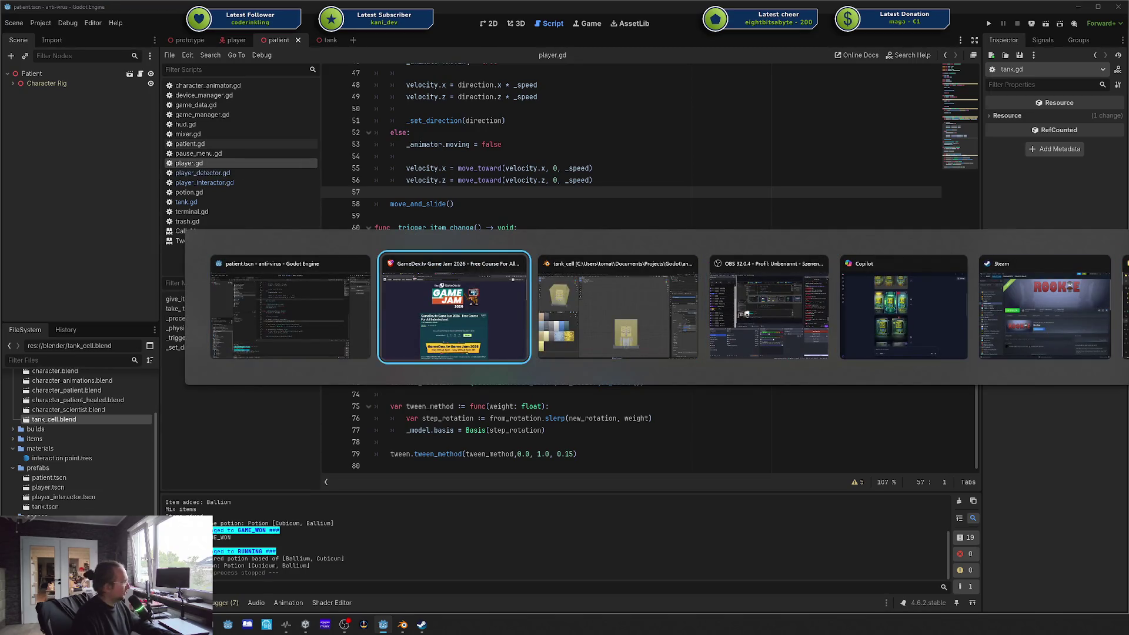
key("alt+Tab")
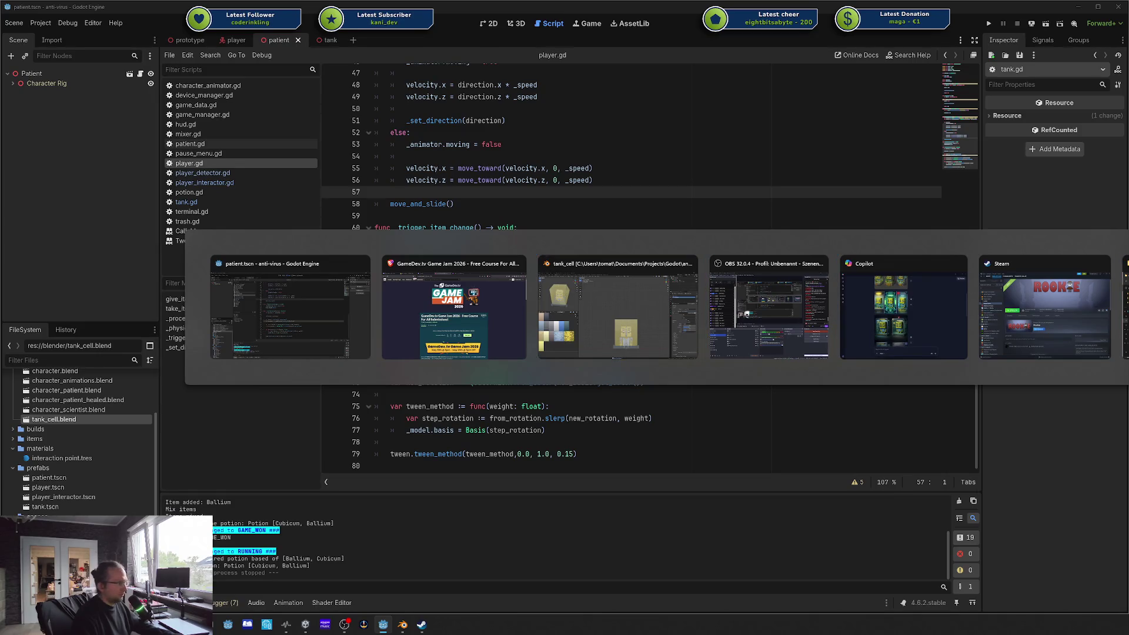
key("alt+Tab")
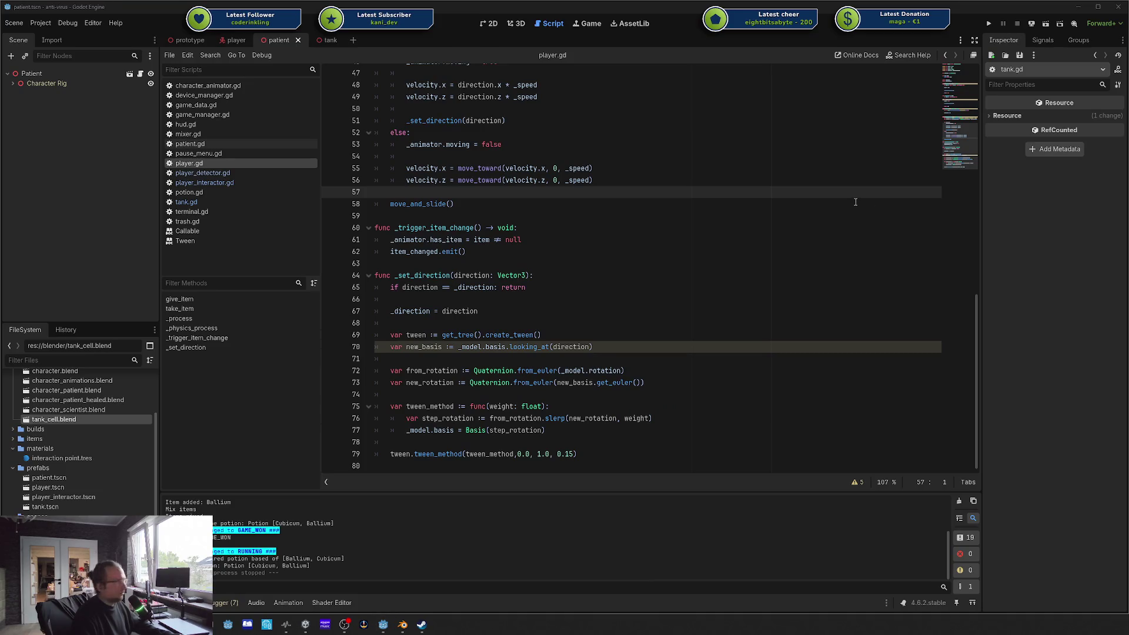
scroll(95, 496, "down", 3)
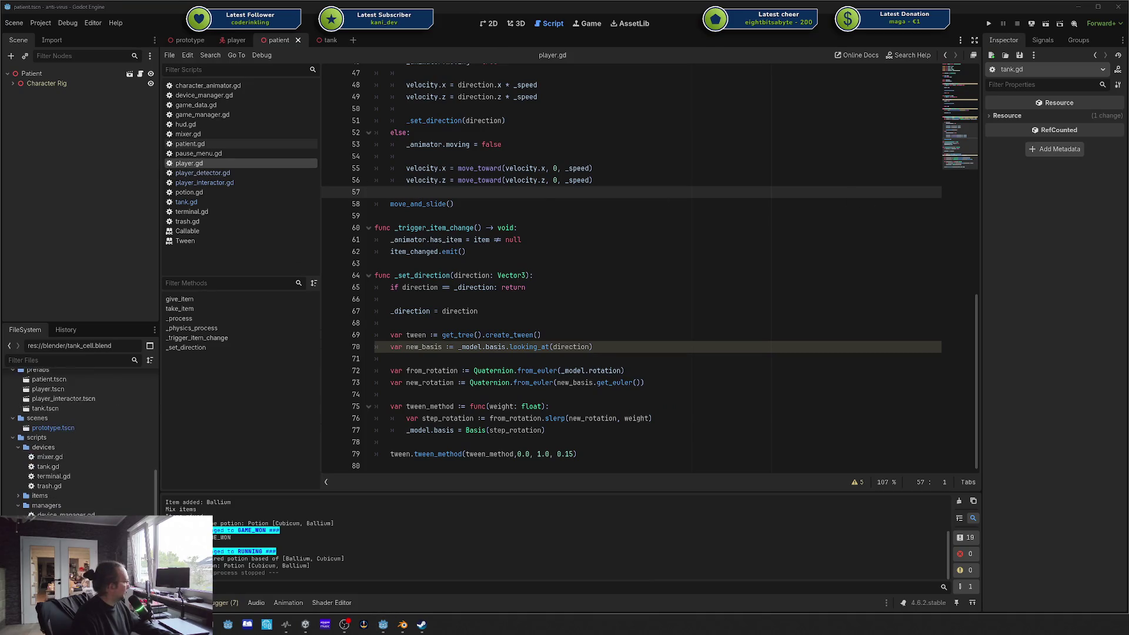
key("alt+Tab")
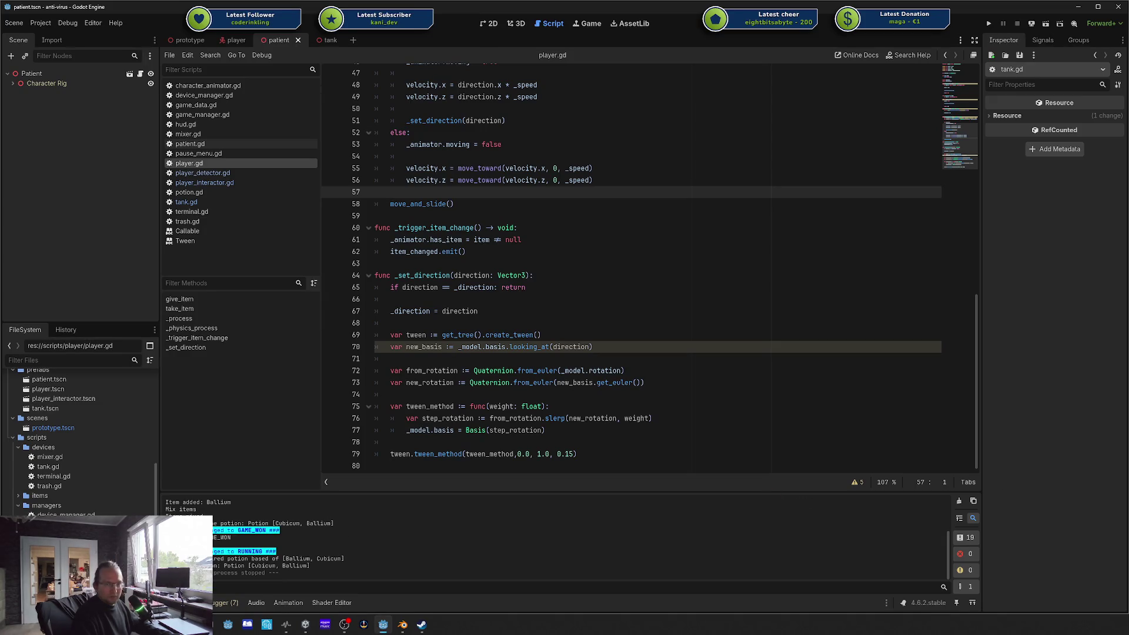
key("alt+Tab")
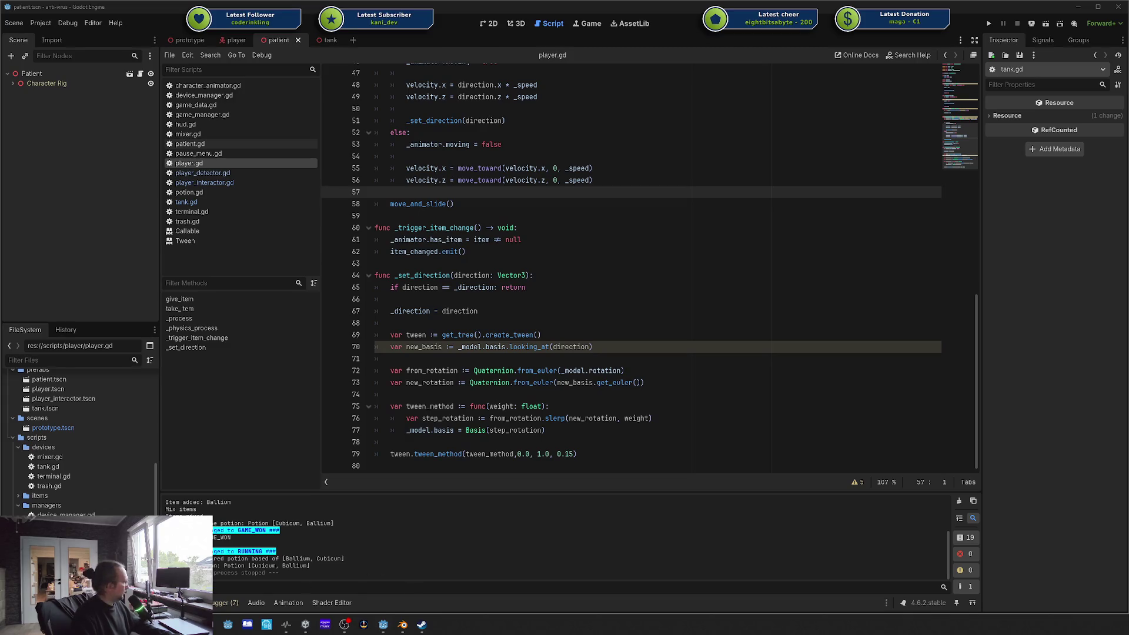
key("alt+Tab")
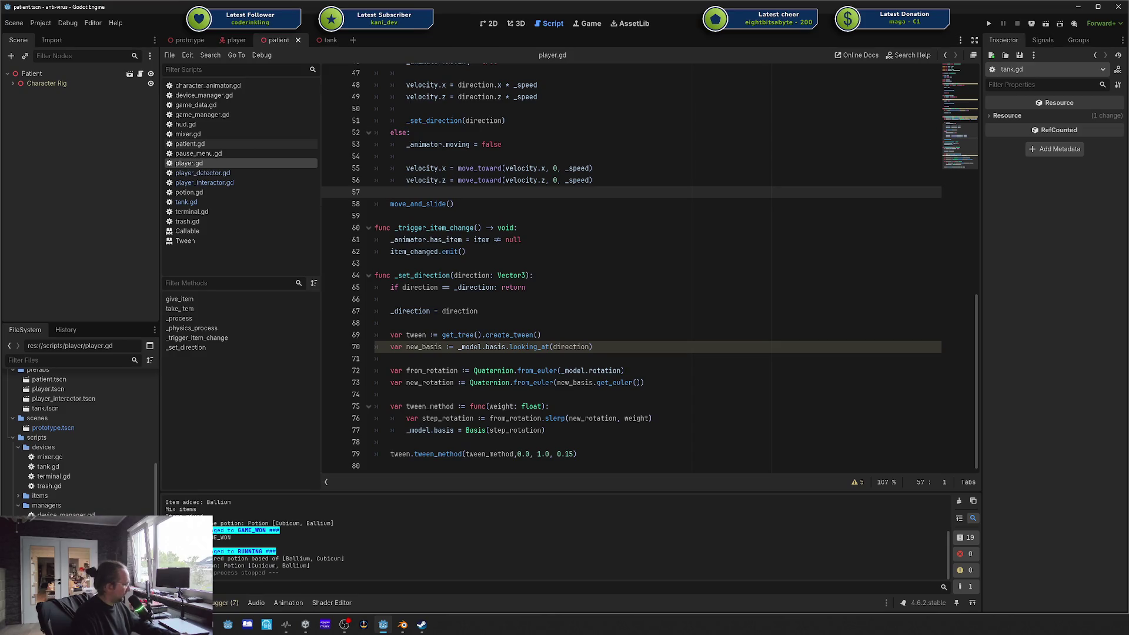
key("alt+Tab")
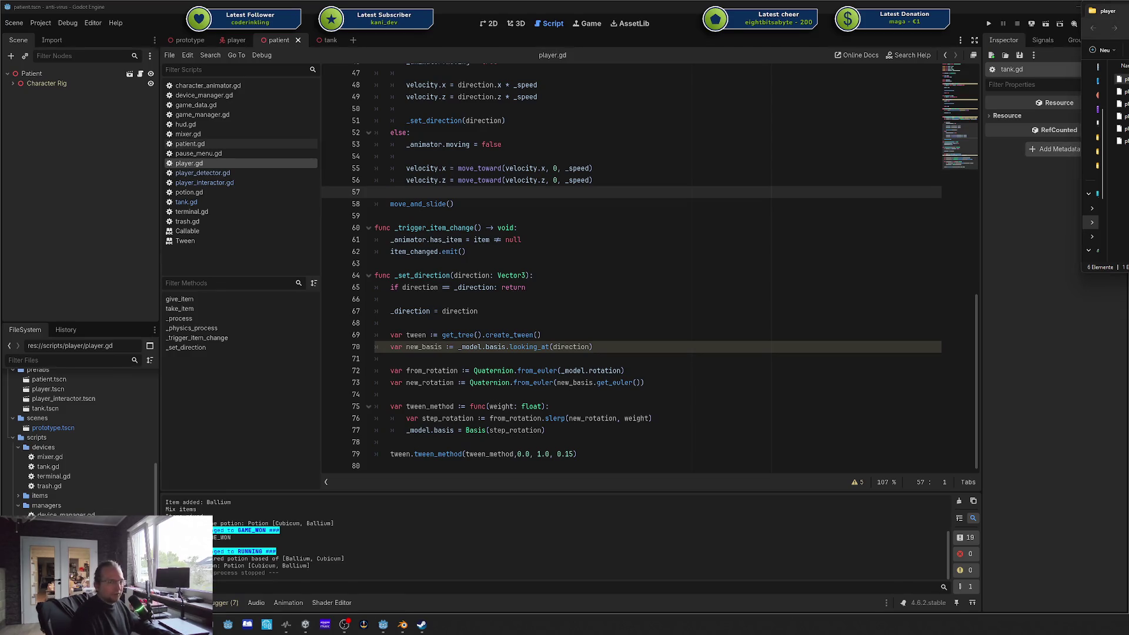
left_click(729, 306)
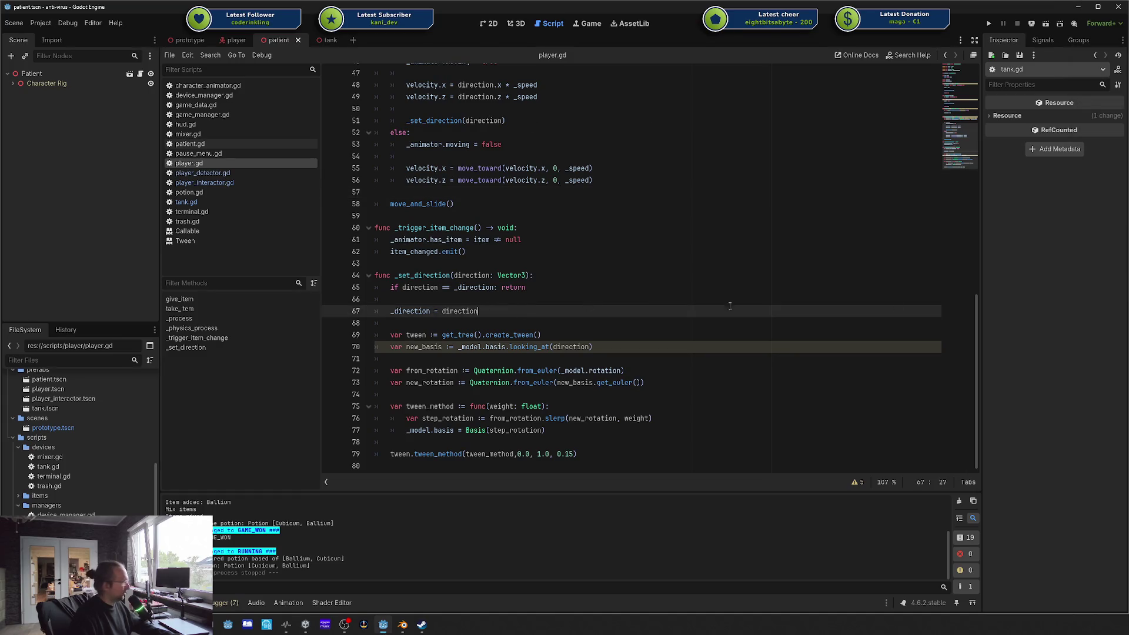
Step: Highlight and review player.gd's _physics_process movement code down to move_and_slide()
left_click(563, 216)
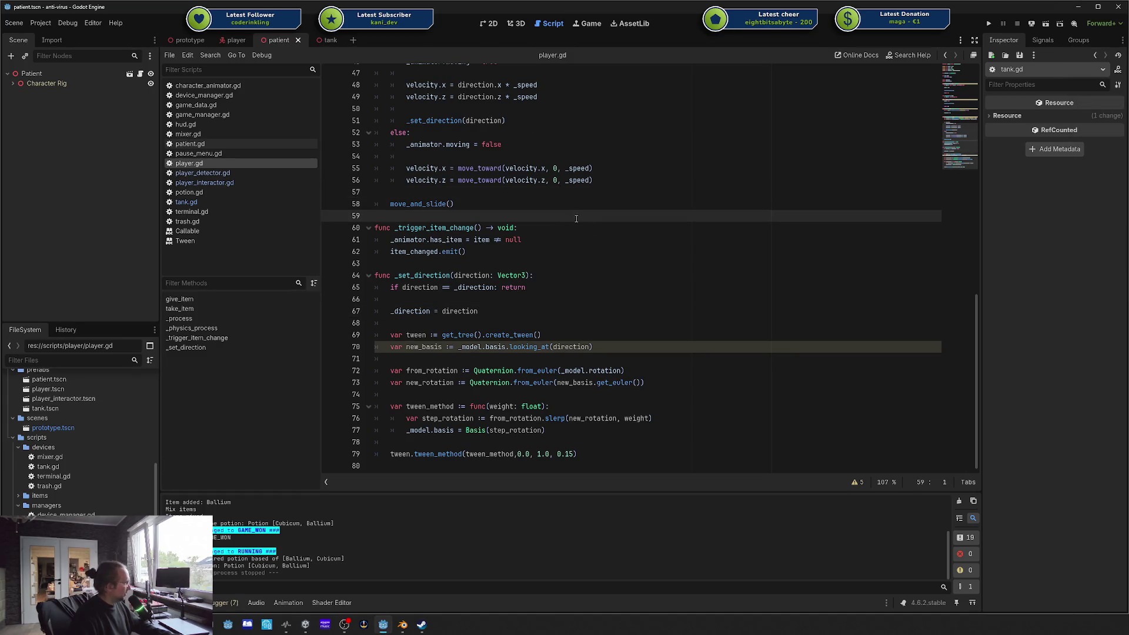
left_click(620, 367)
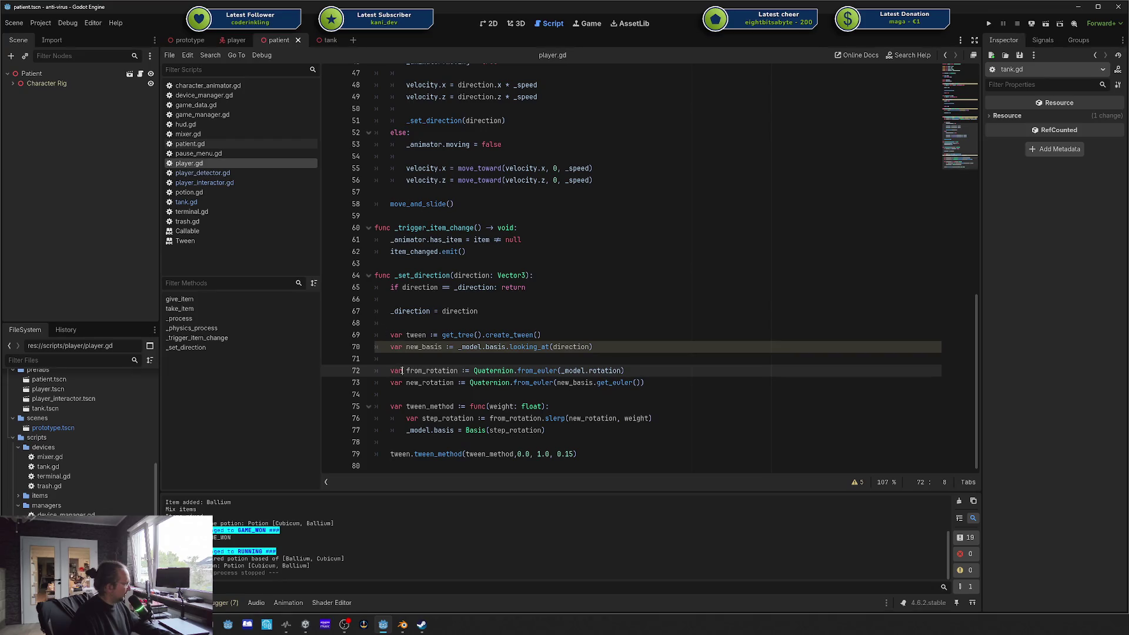
key("Up")
key("Up")
key("Up")
scroll(433, 255, "up", 2)
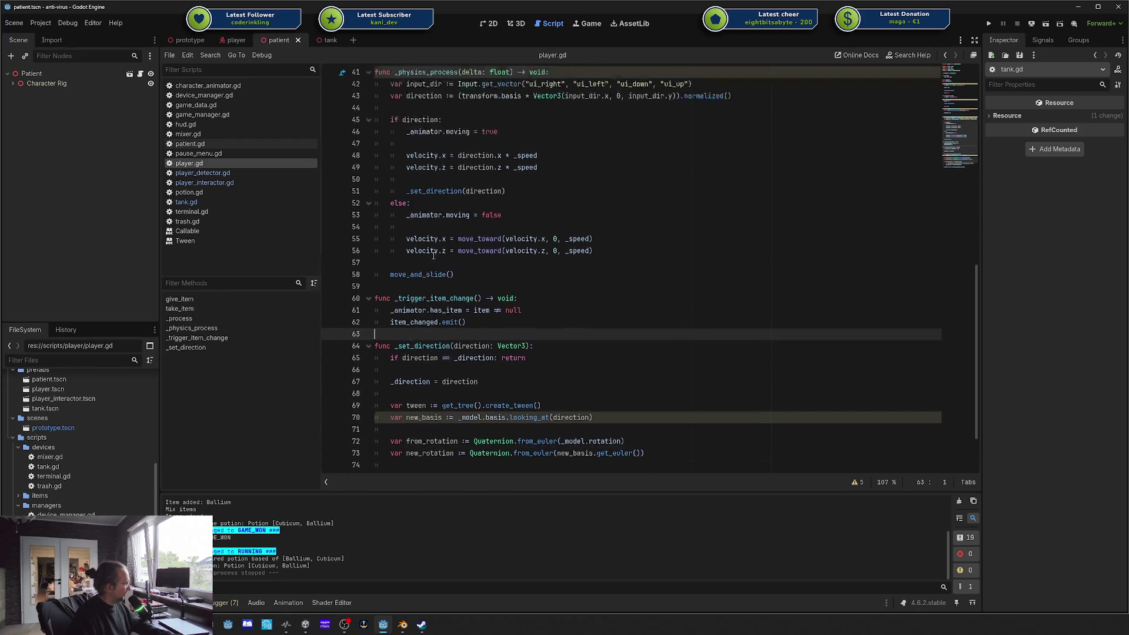
scroll(433, 255, "up", 3)
left_click_drag(421, 168, 590, 396)
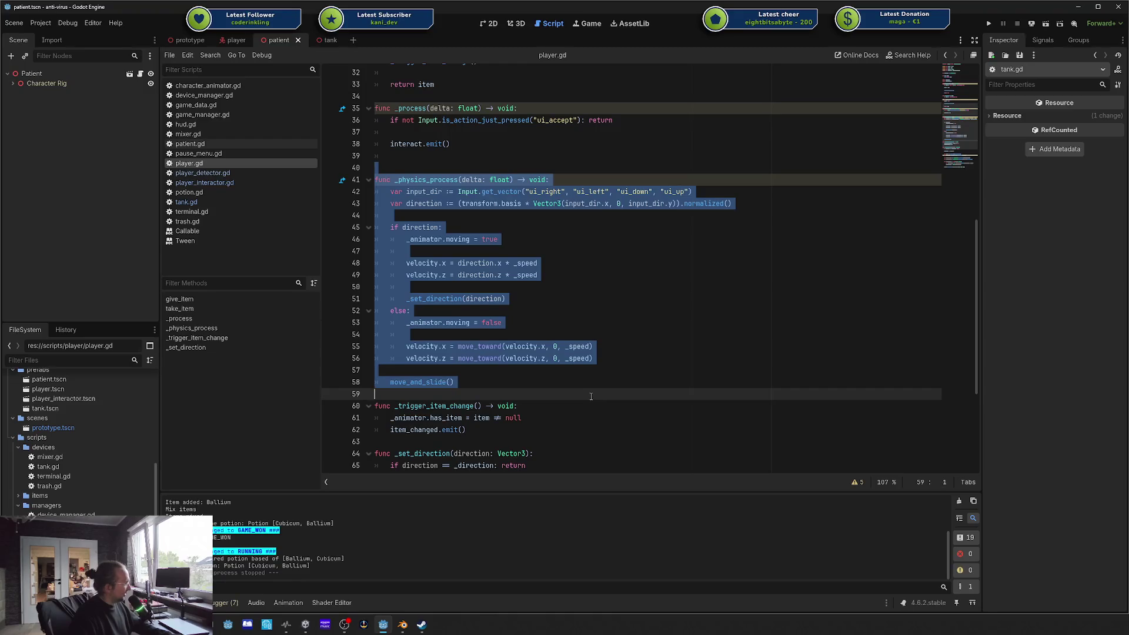
left_click(591, 396)
left_click(582, 383)
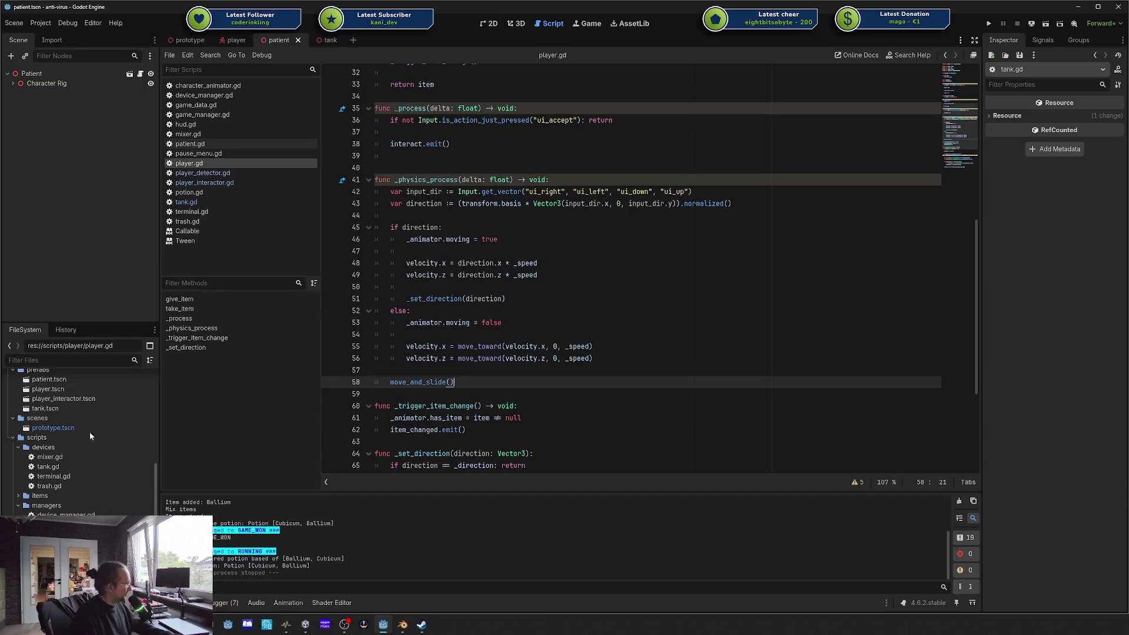
Step: Start a new script in the player scripts folder and inspect the template list
right_click(62, 449)
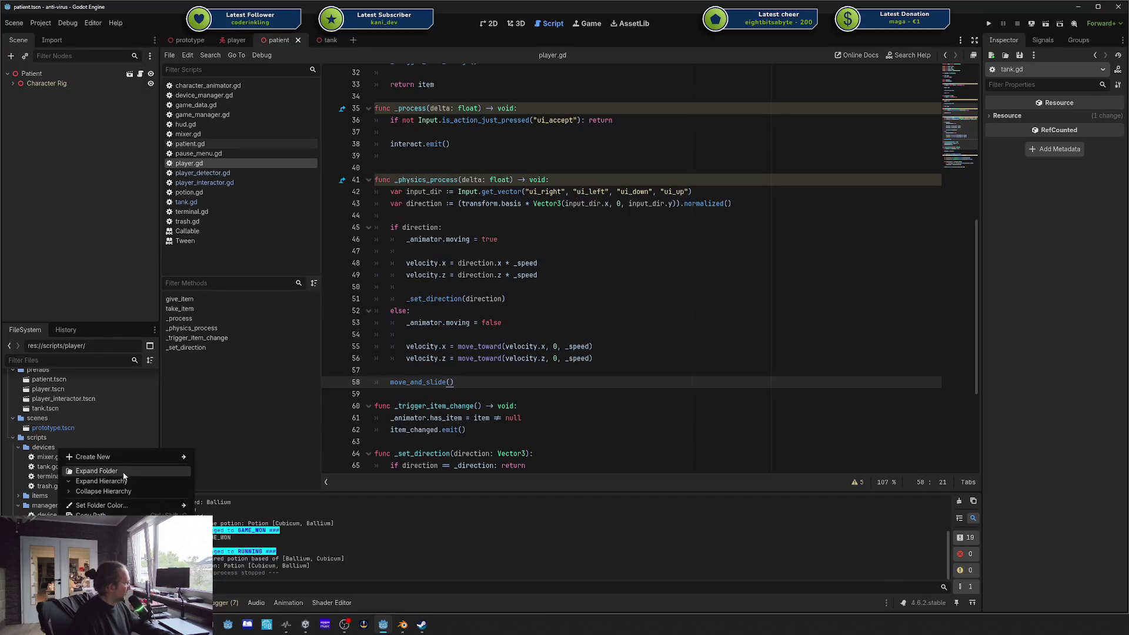
mouse_move(124, 456)
left_click(232, 476)
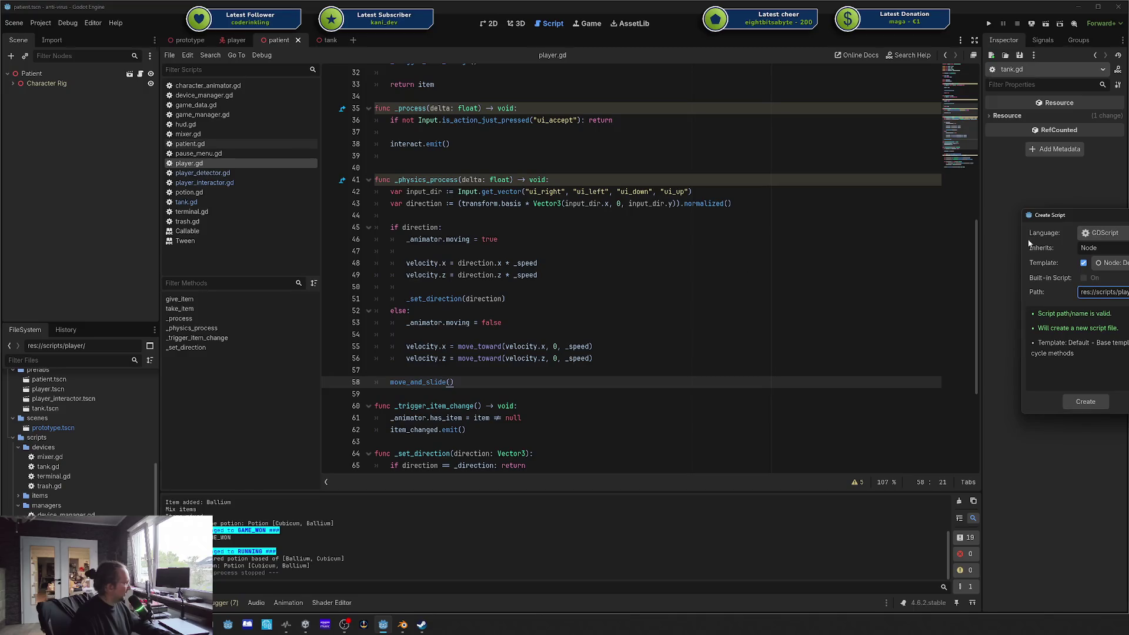
left_click(685, 301)
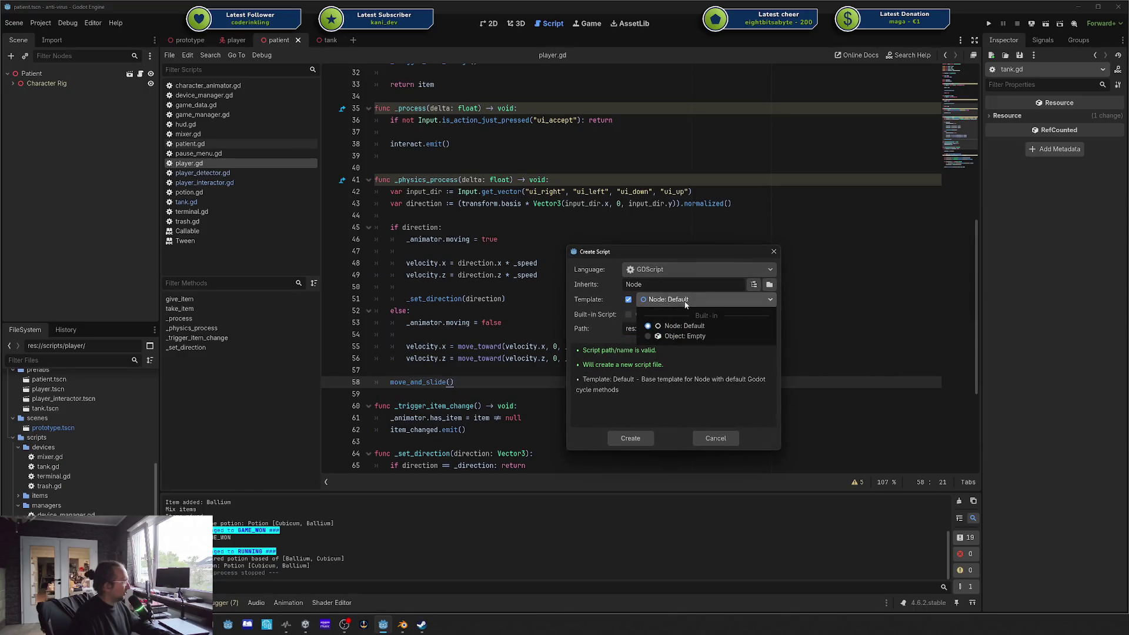
left_click(667, 285)
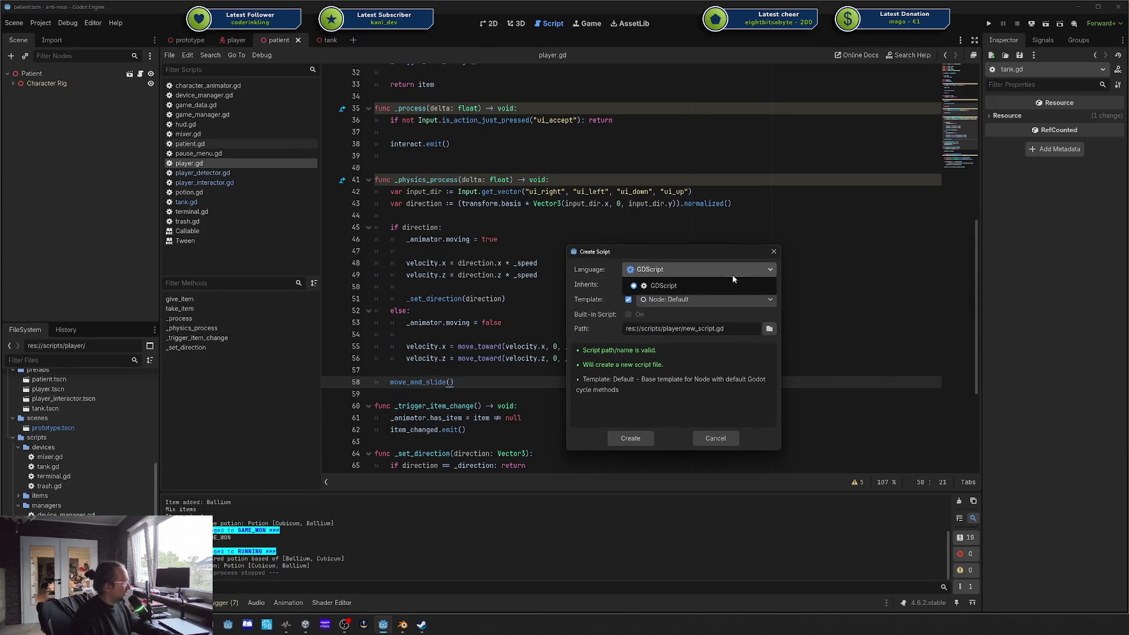
left_click(694, 301)
left_click(681, 301)
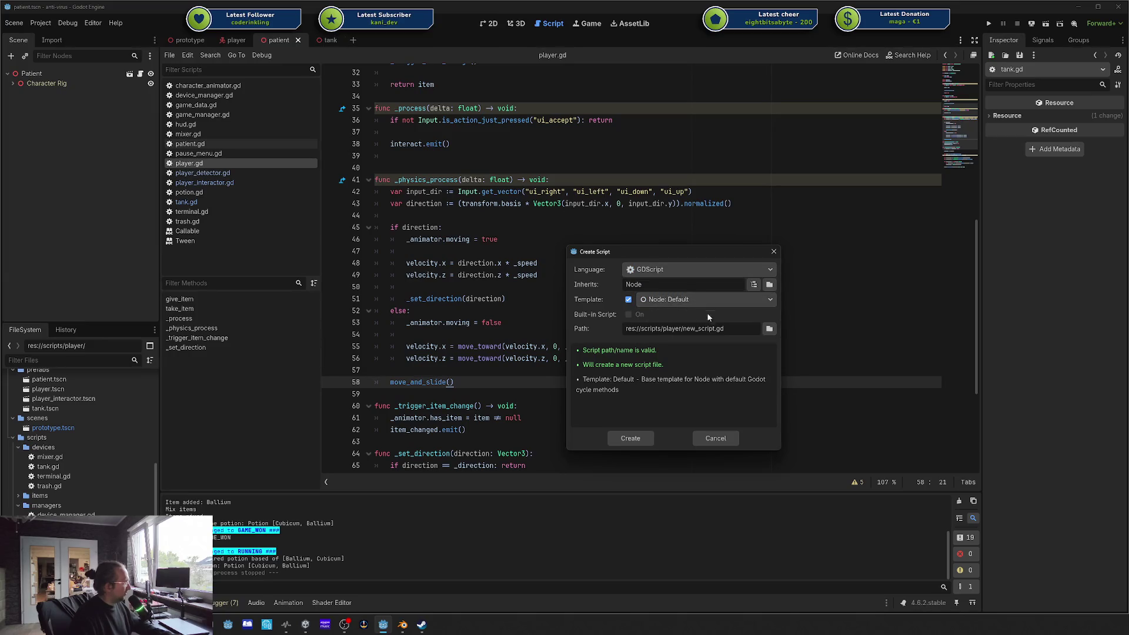
Step: Set the script to inherit CharacterBody3D with the 'CharacterBody3D: Basic Movement' template
left_click(753, 285)
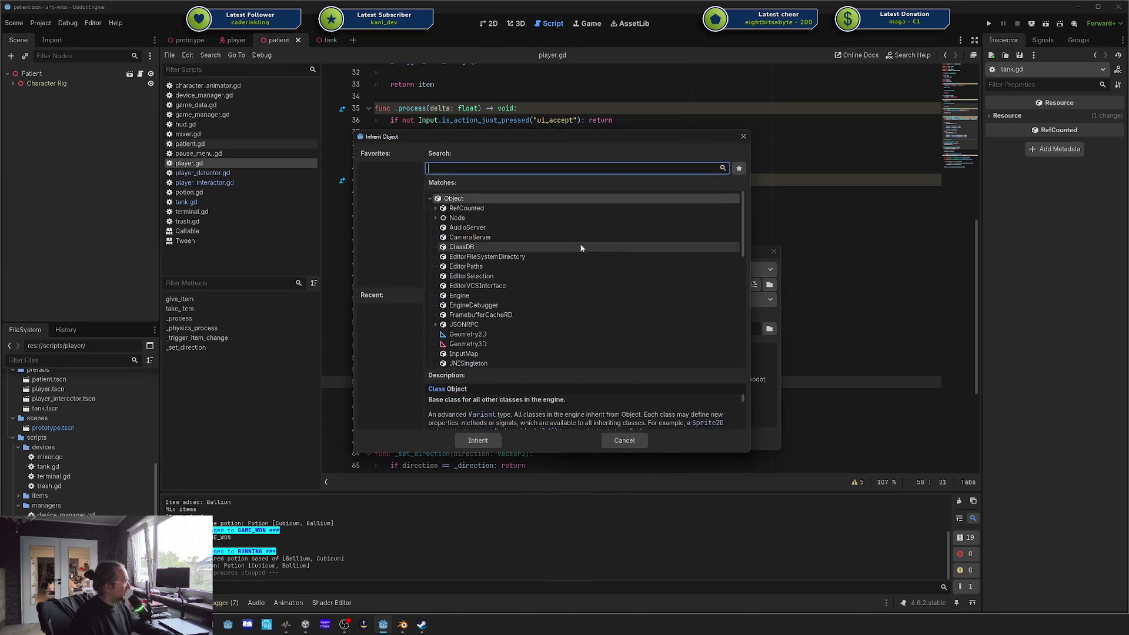
type("charac")
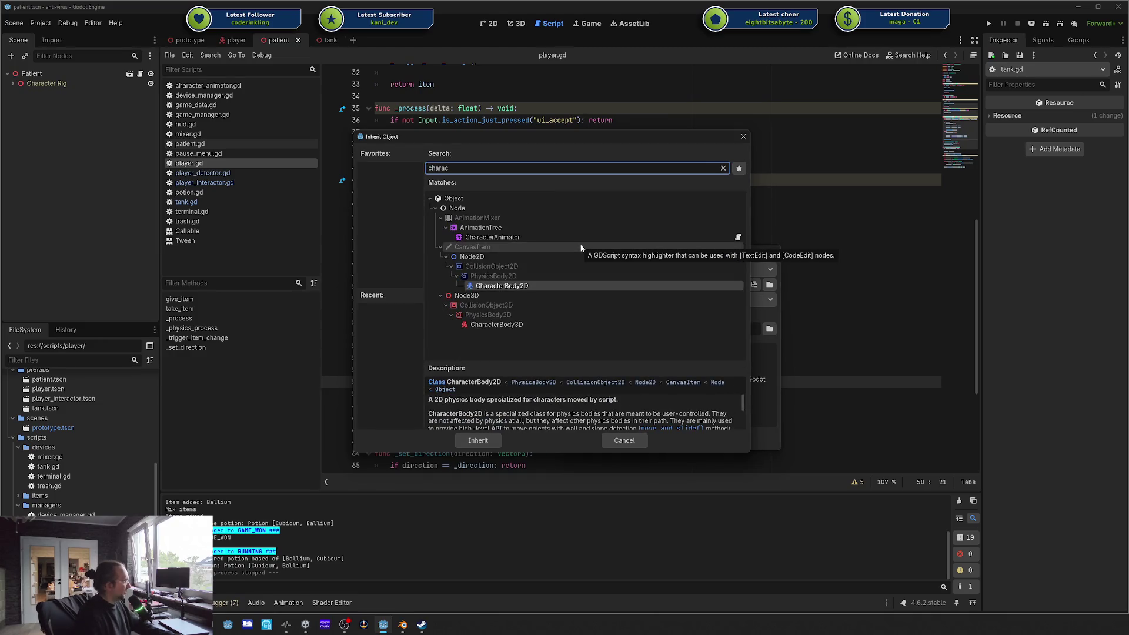
double_click(527, 323)
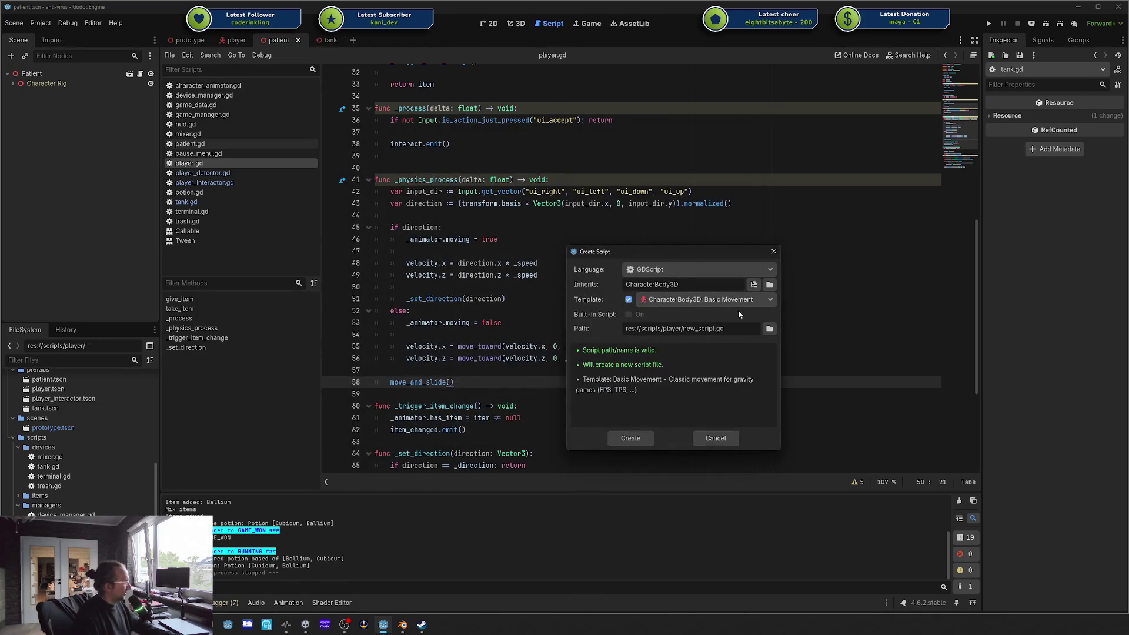
left_click(732, 301)
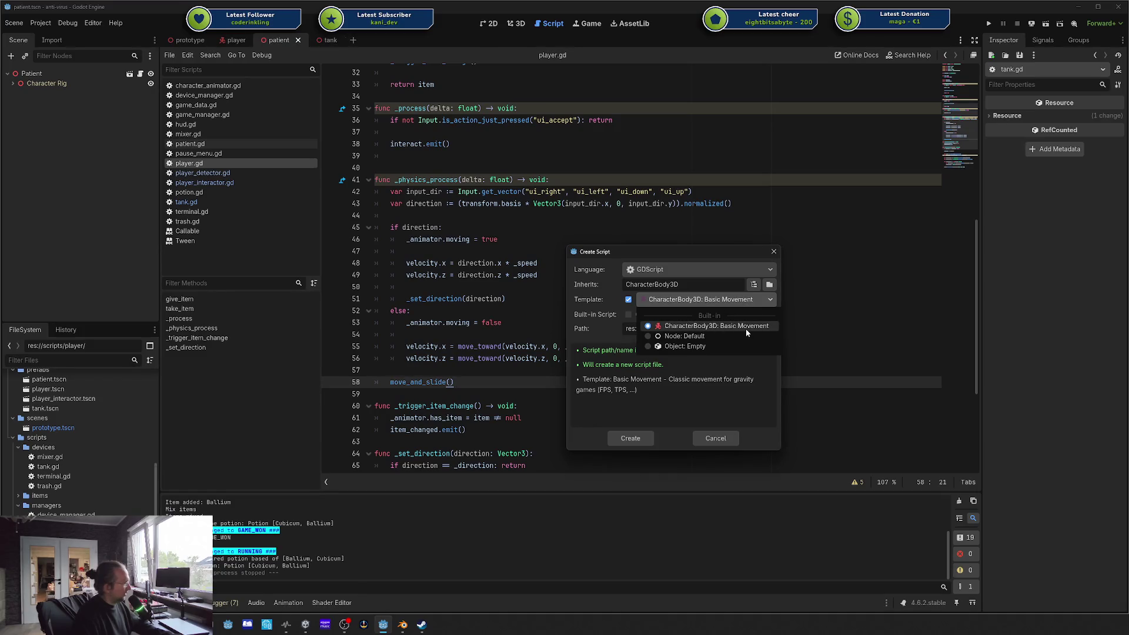
left_click(767, 254)
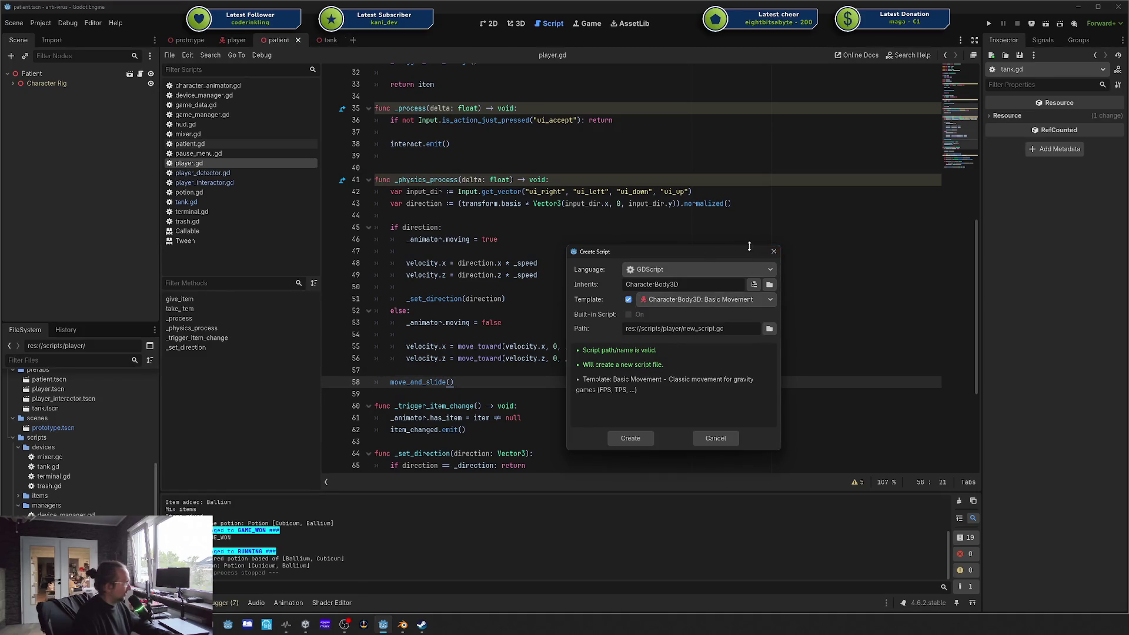
Step: Cancel the Create Script dialog and select the movement block, lines 40–55, in player.gd
left_click(774, 251)
left_click(534, 231)
left_click_drag(676, 434, 505, 170)
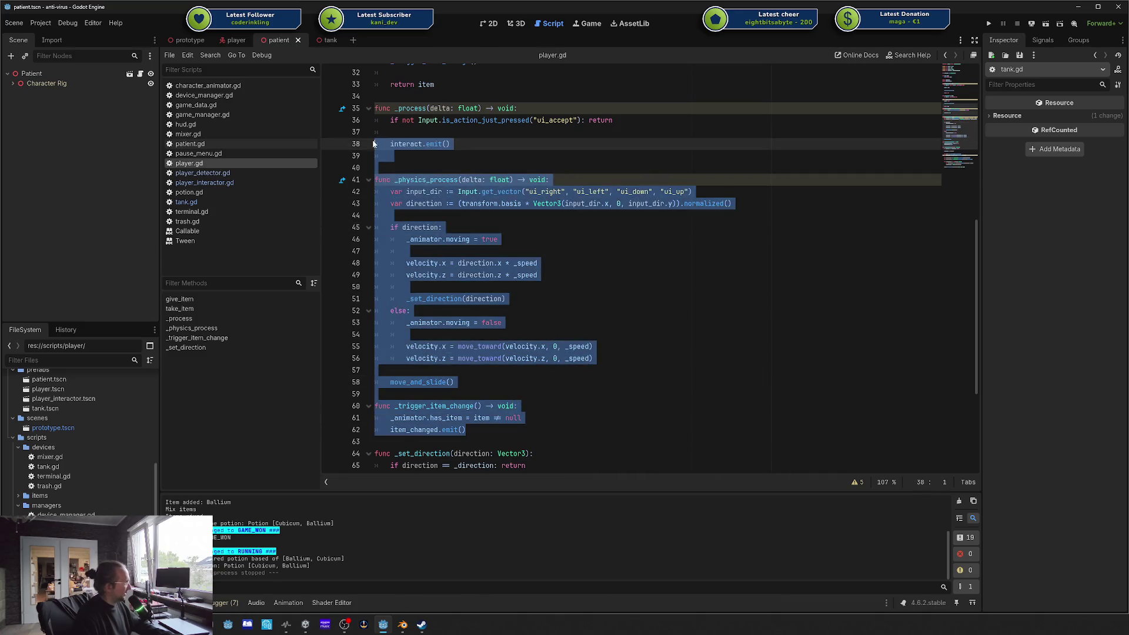
left_click(505, 170)
scroll(505, 173, "up", 1)
scroll(505, 173, "up", 3)
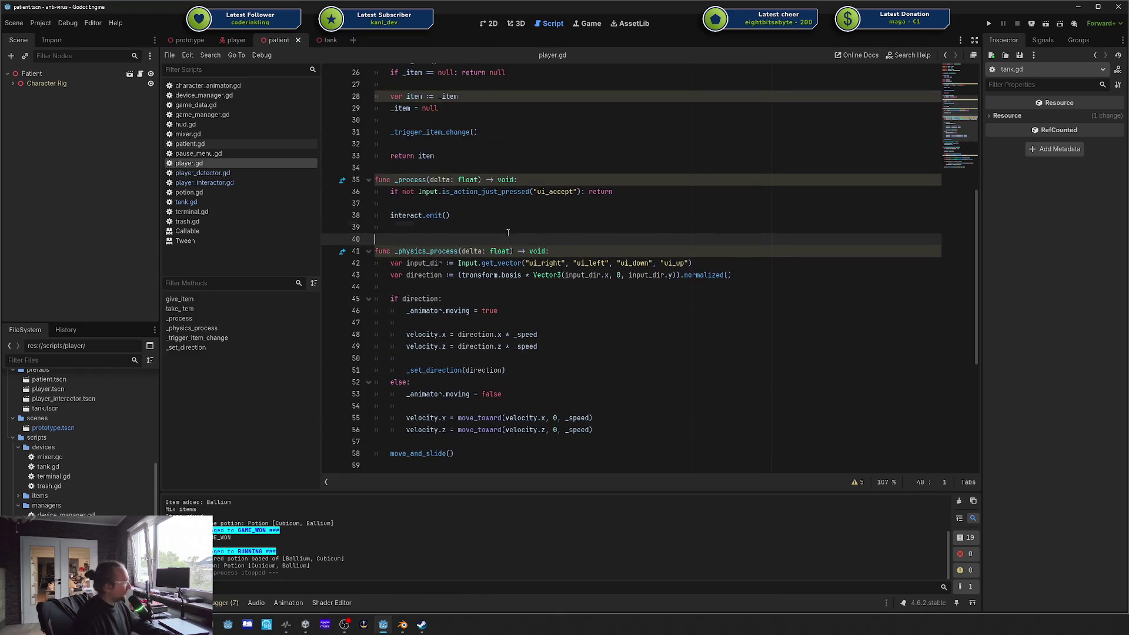
mouse_move(594, 418)
left_mouse_down()
mouse_move(459, 297)
mouse_move(455, 247)
left_mouse_up()
left_click(455, 241)
Step: Highlight the _animator.moving = true statement and the _set_direction(direction) call on line 51
scroll(455, 241, "down", 3)
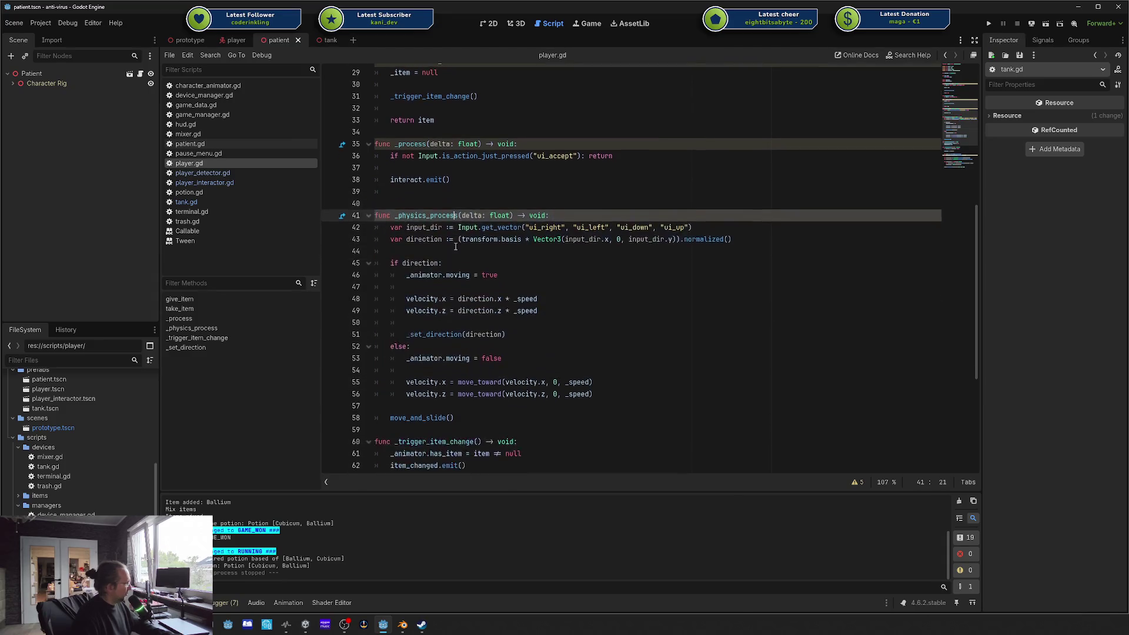
left_click(399, 263)
left_click(399, 203)
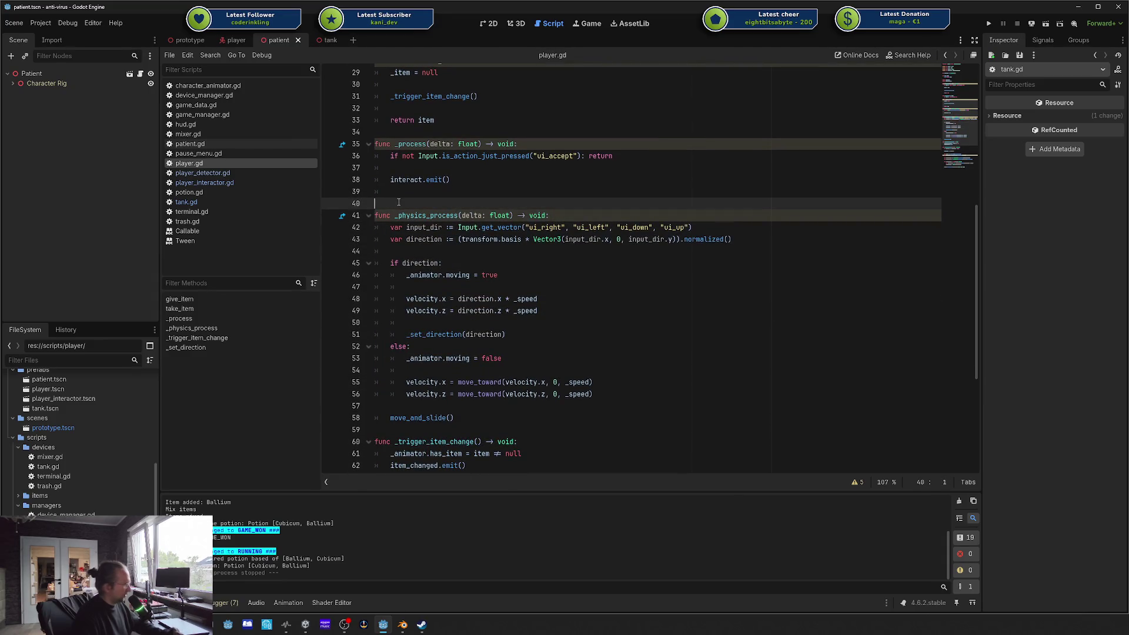
left_click(498, 274)
scroll(441, 186, "down", 2)
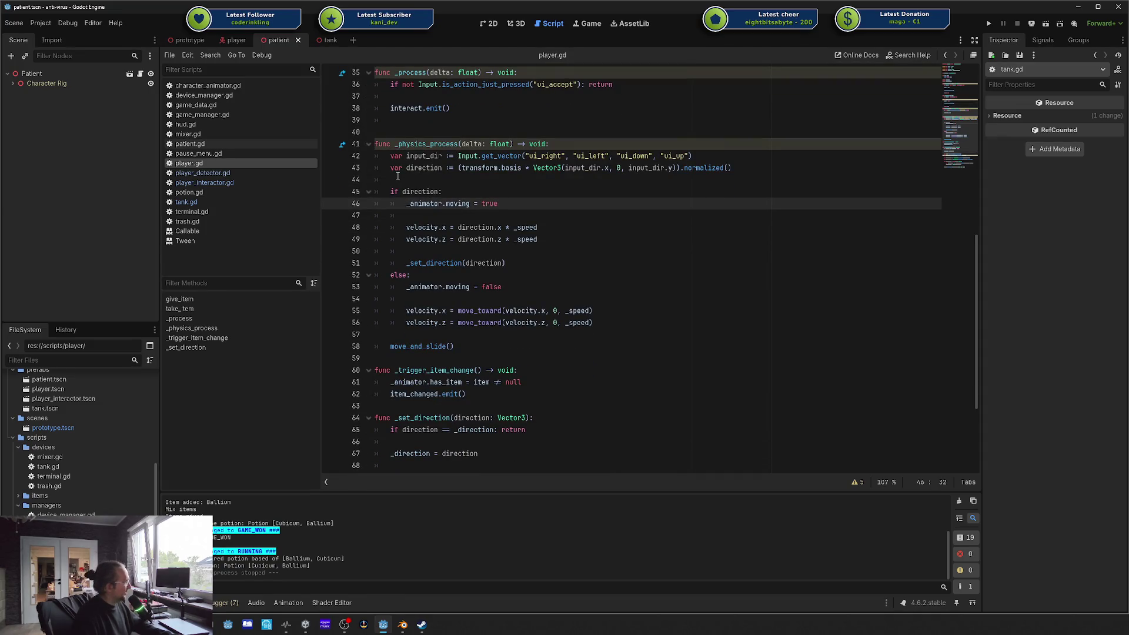
double_click(418, 203)
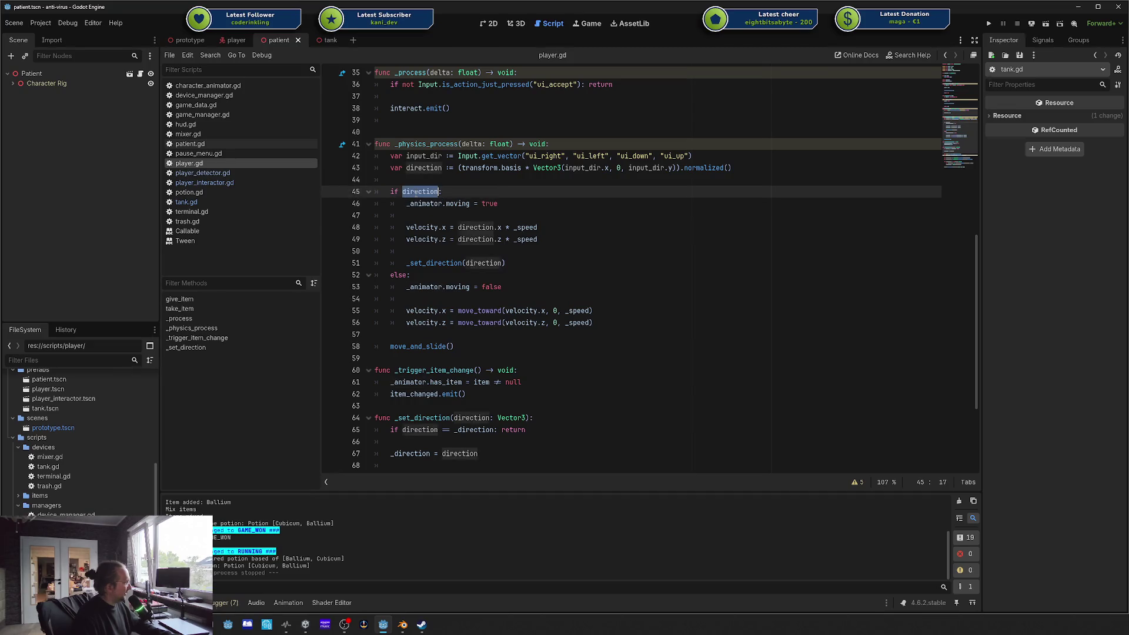
left_click_drag(406, 203, 539, 202)
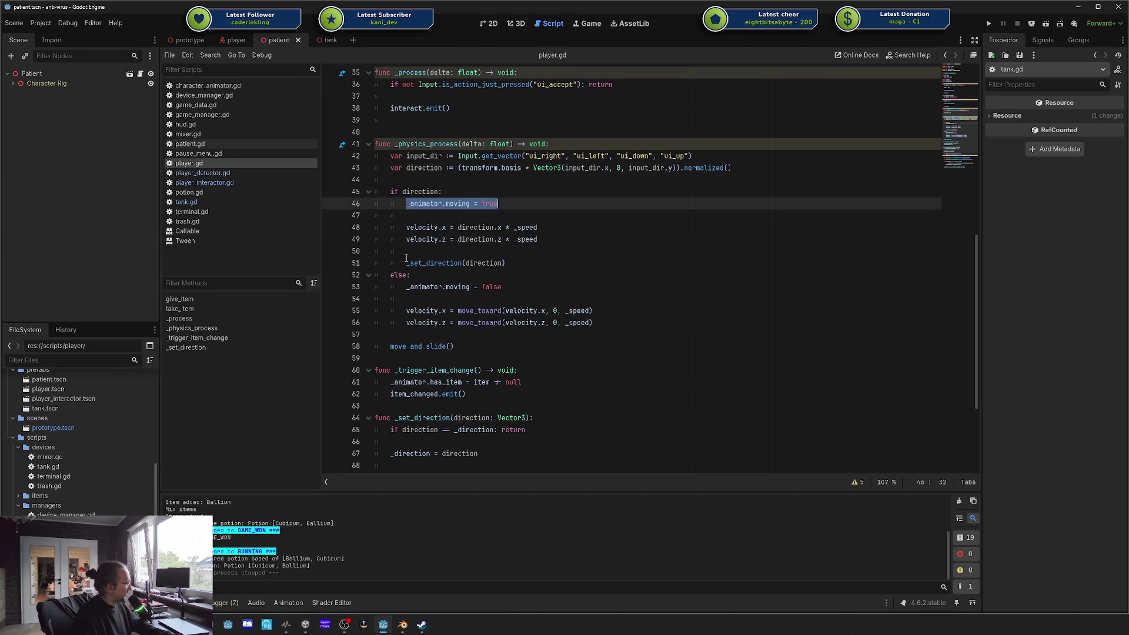
left_click_drag(406, 258, 583, 259)
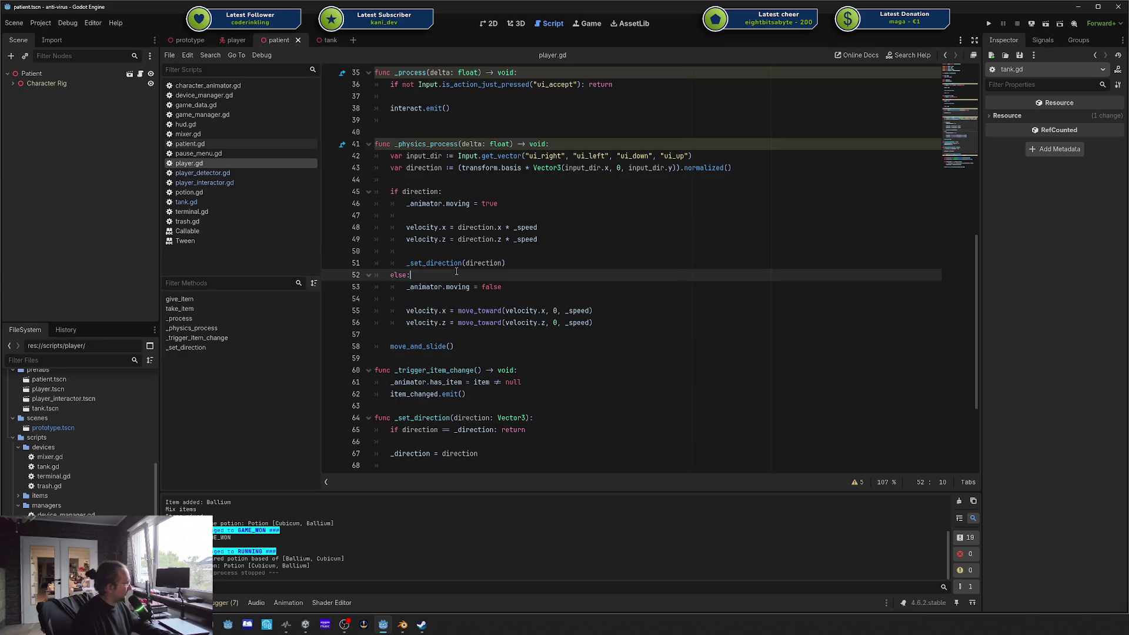
scroll(396, 265, "down", 3)
scroll(399, 235, "up", 3)
left_click(403, 191)
Step: Scroll down to the _set_direction tween code and select a line in it
scroll(441, 203, "down", 5)
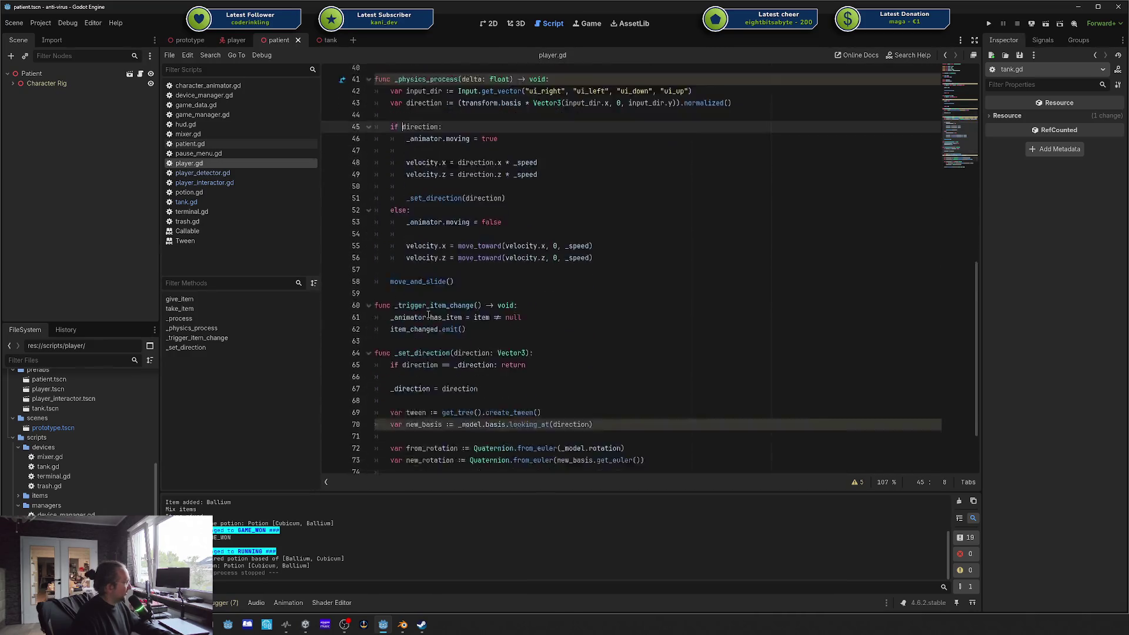
scroll(470, 212, "up", 4)
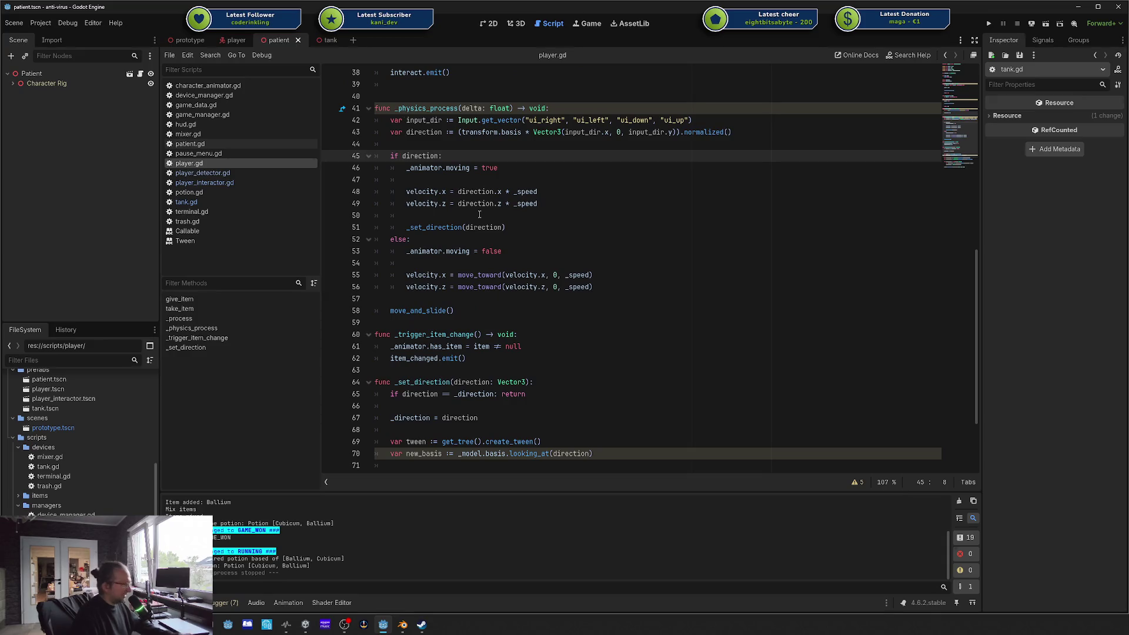
scroll(479, 215, "down", 1)
scroll(534, 187, "down", 2)
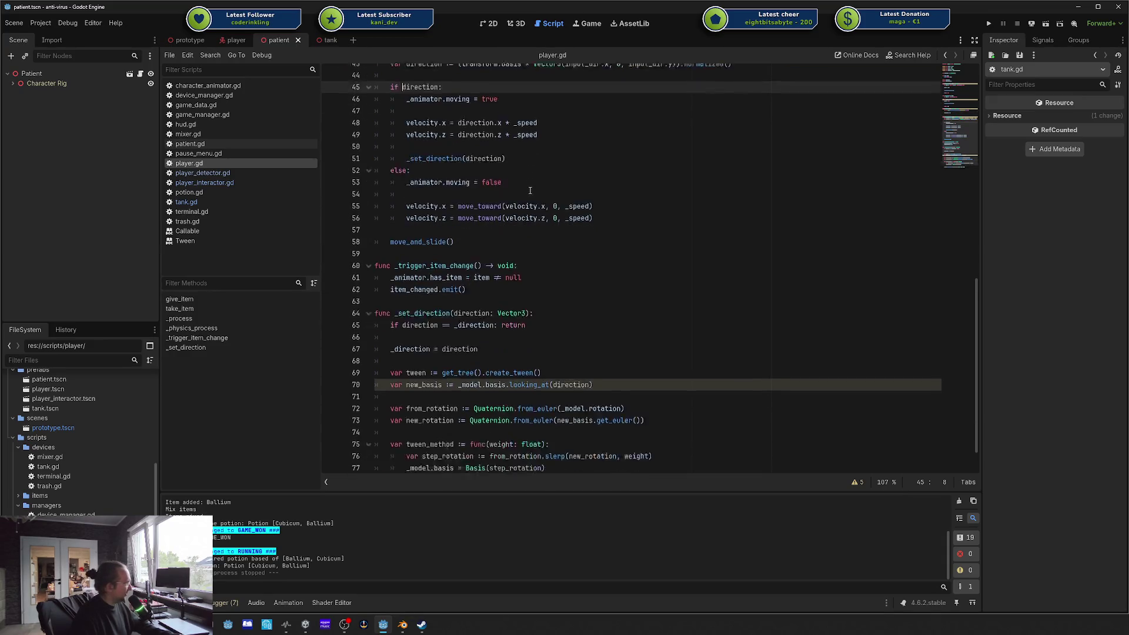
left_click_drag(391, 287, 551, 287)
left_click(551, 287)
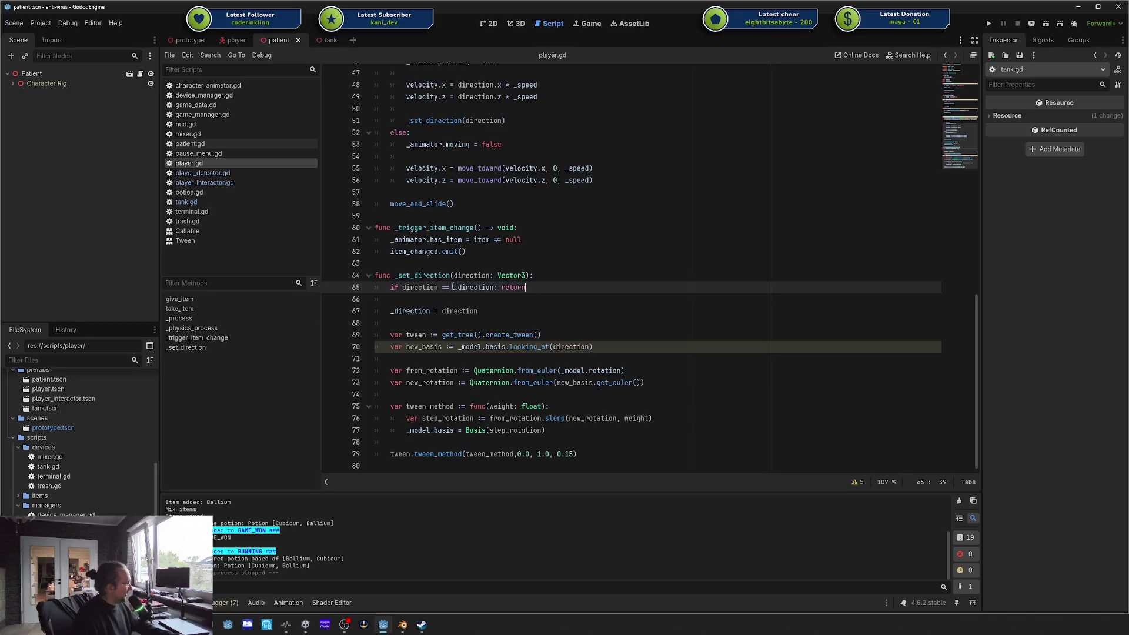
double_click(420, 286)
double_click(477, 287)
key("ctrl+z")
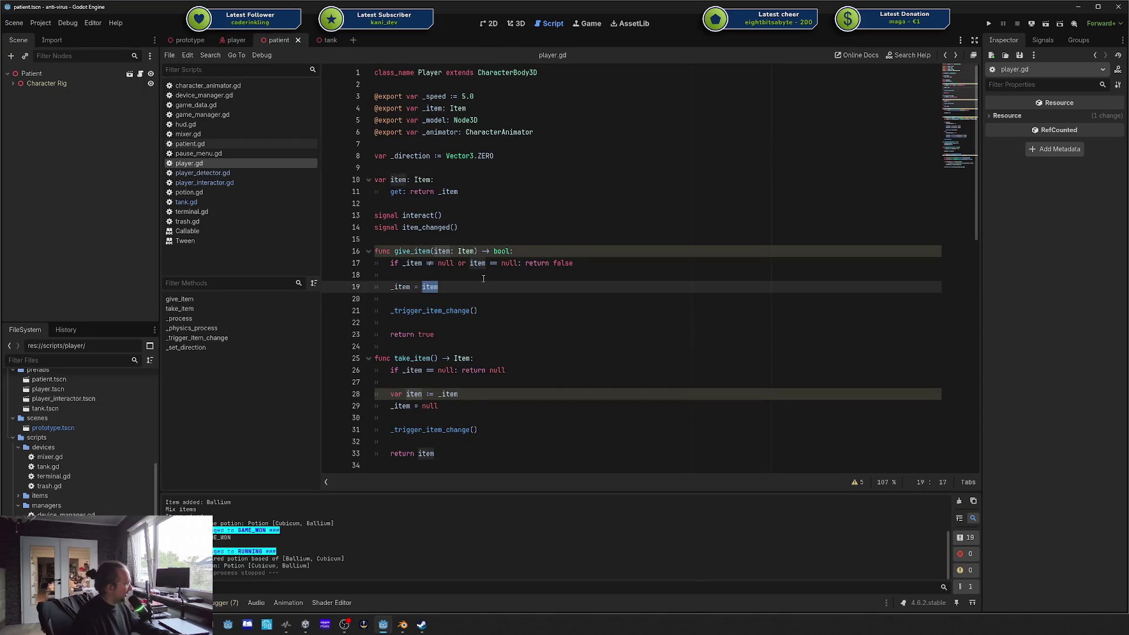
key("ctrl+z")
left_click_drag(400, 287, 525, 288)
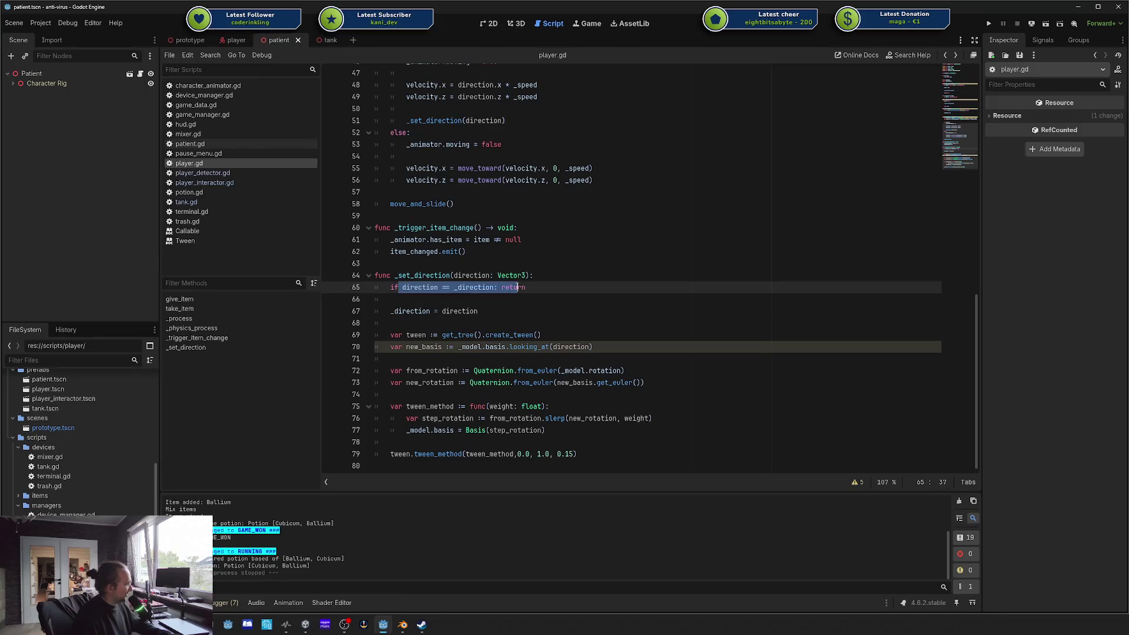
double_click(513, 287)
left_click(480, 311)
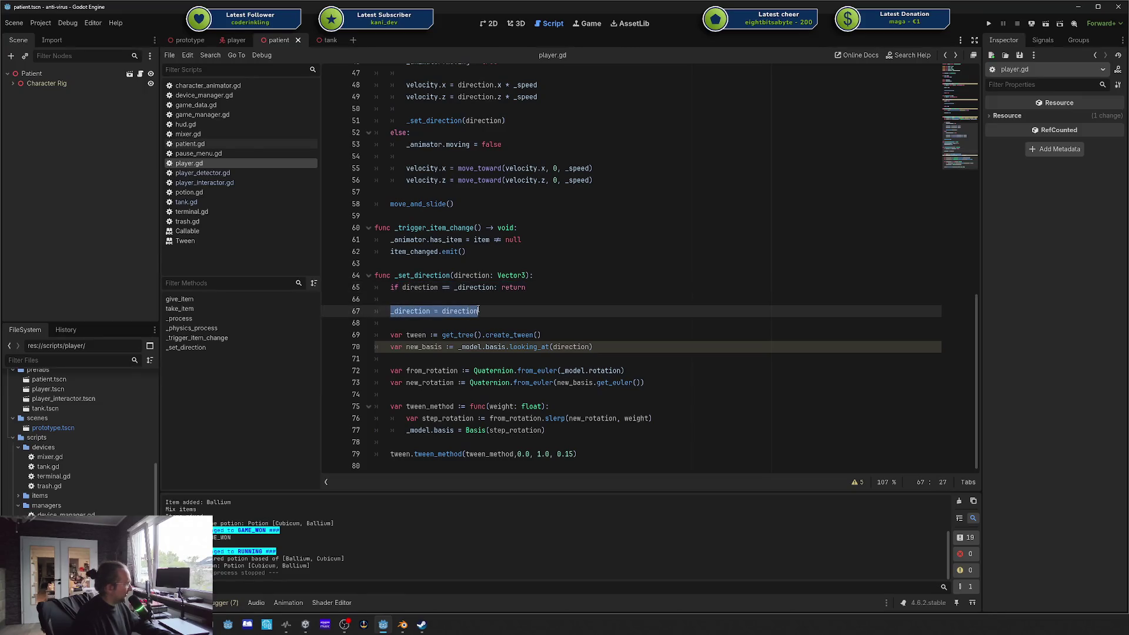
double_click(419, 311)
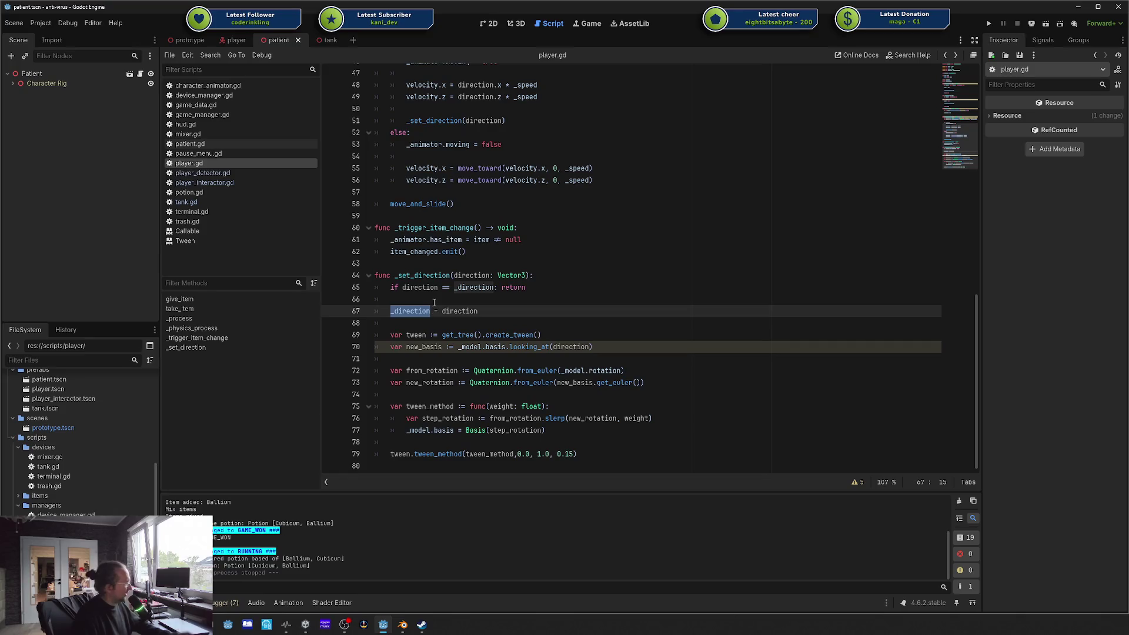
mouse_move(494, 287)
left_mouse_down()
mouse_move(383, 299)
mouse_move(388, 323)
mouse_move(592, 346)
left_mouse_up()
left_click(482, 334)
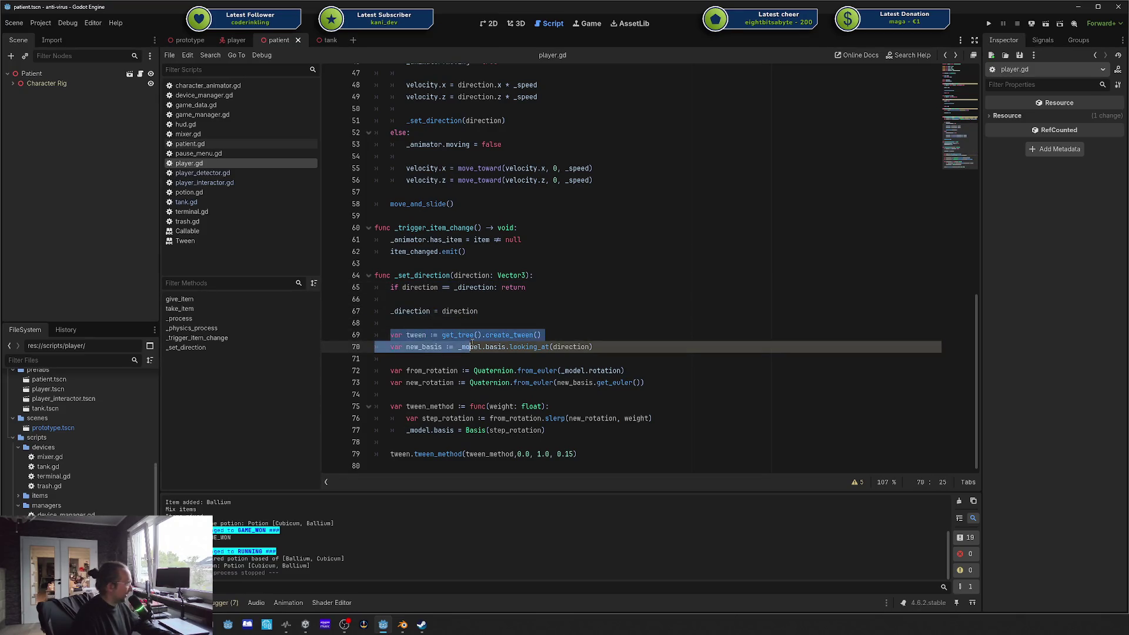
left_click(403, 335)
left_click_drag(442, 336, 559, 335)
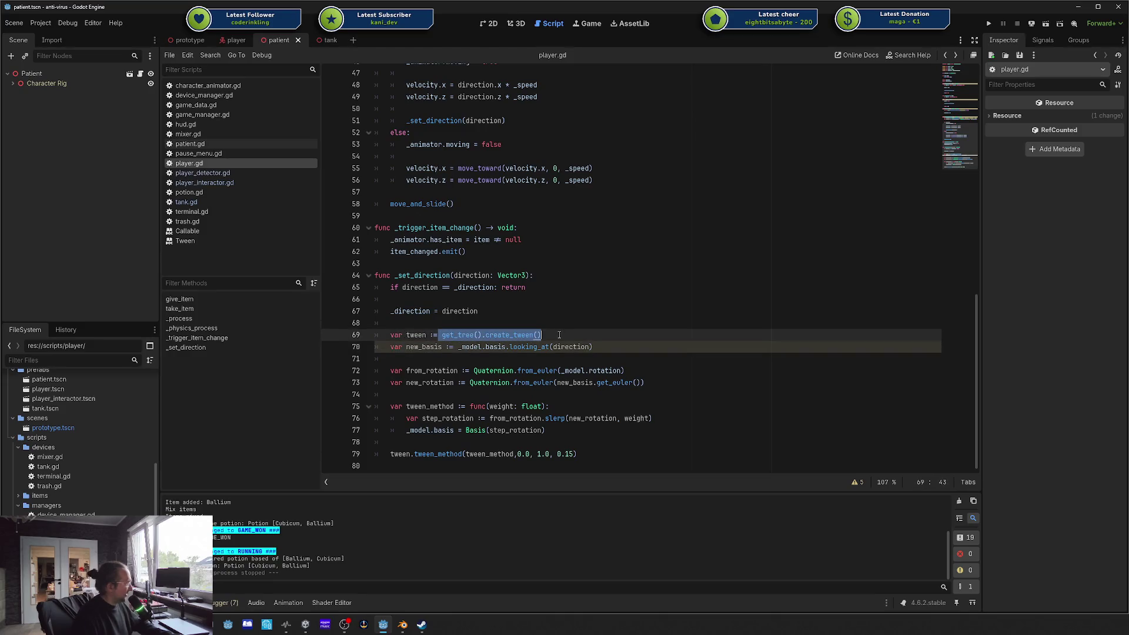
left_click(421, 347)
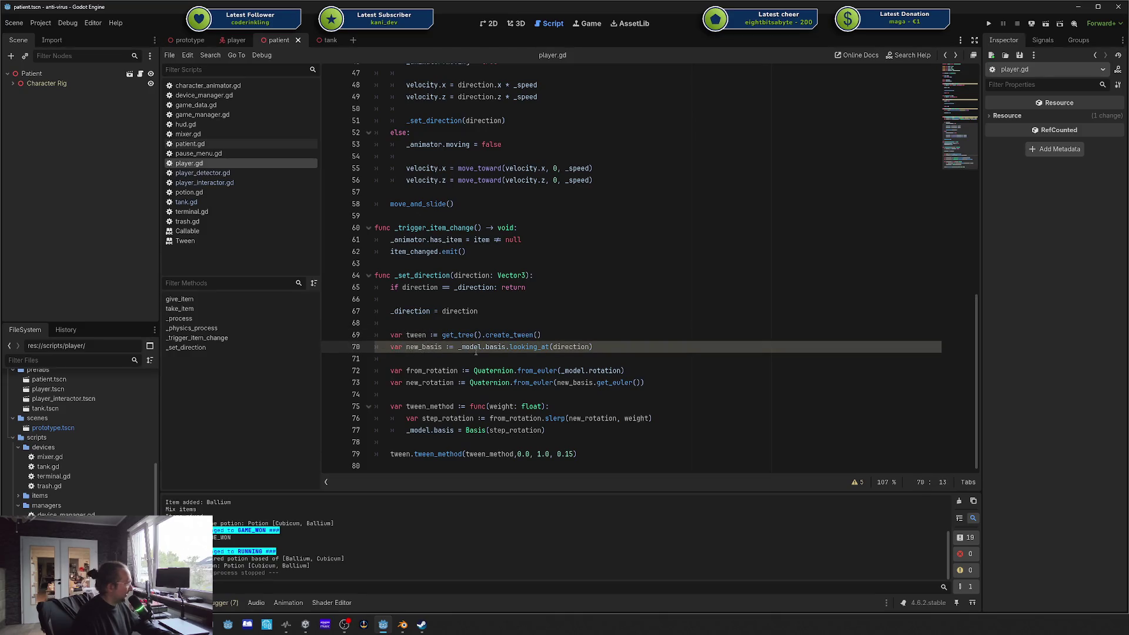
left_click_drag(404, 407, 577, 442)
left_click(578, 454)
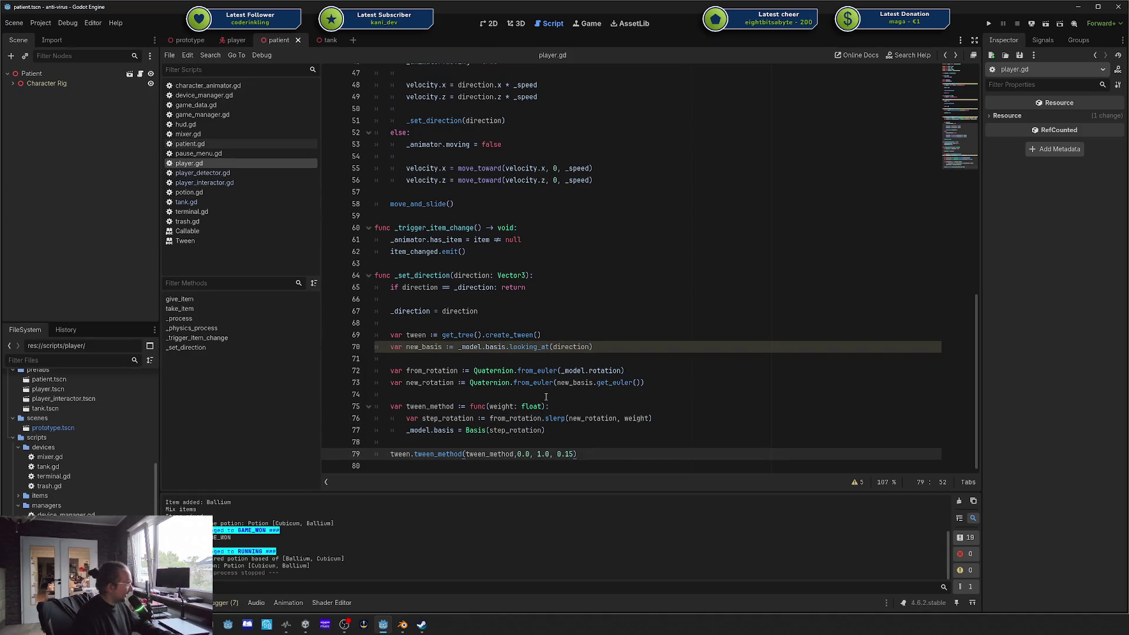
left_click(492, 371)
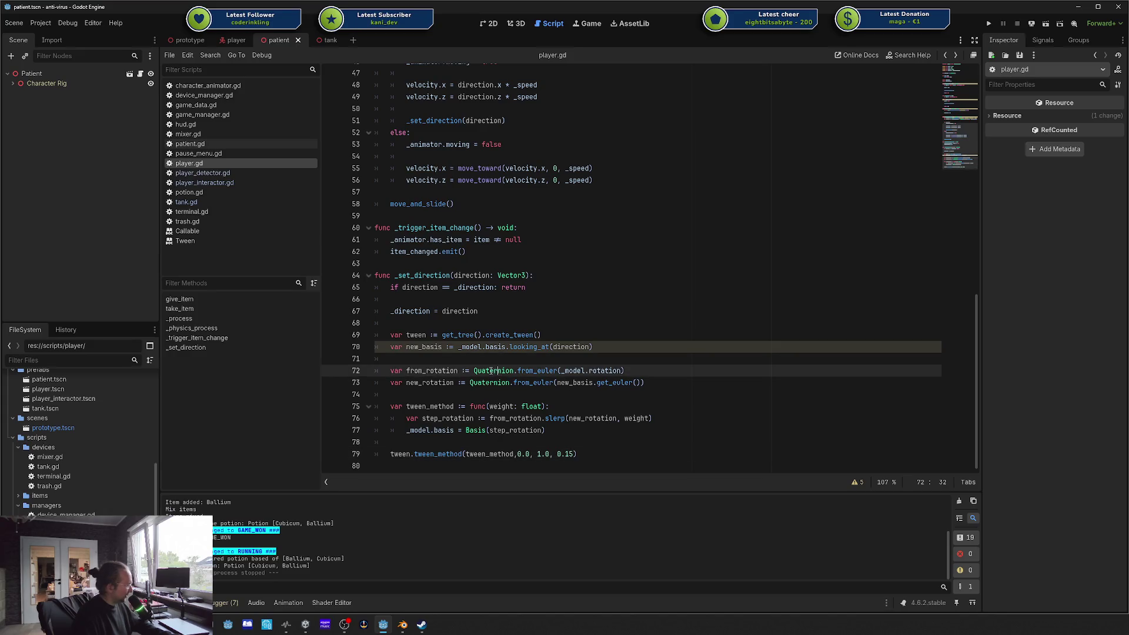
left_click(582, 353)
left_click(551, 369)
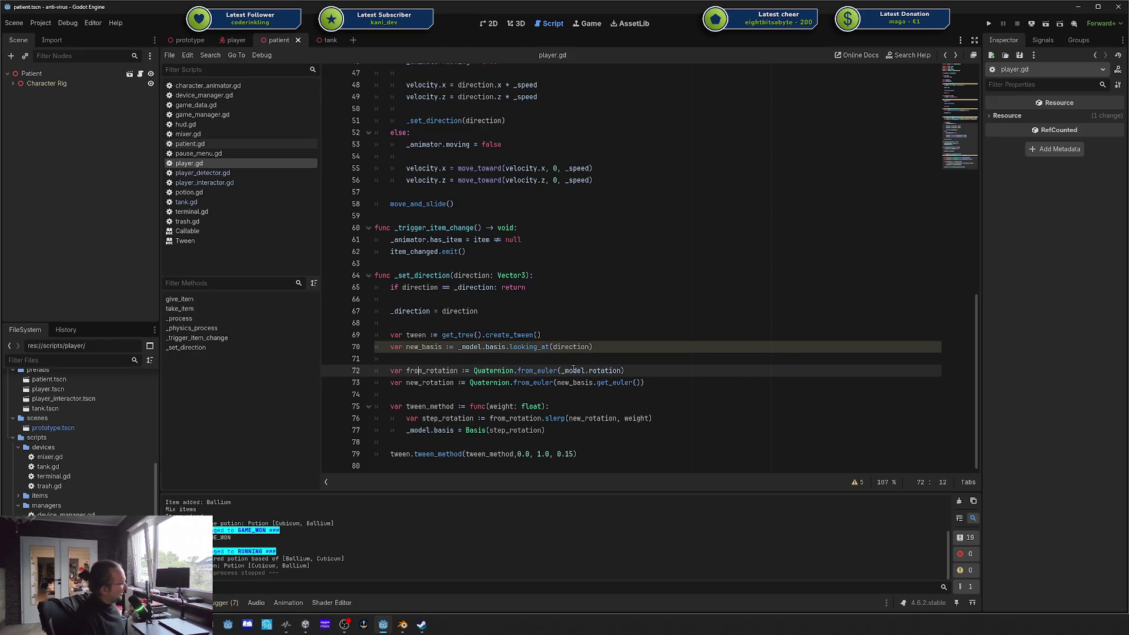
double_click(602, 369)
left_click(606, 371)
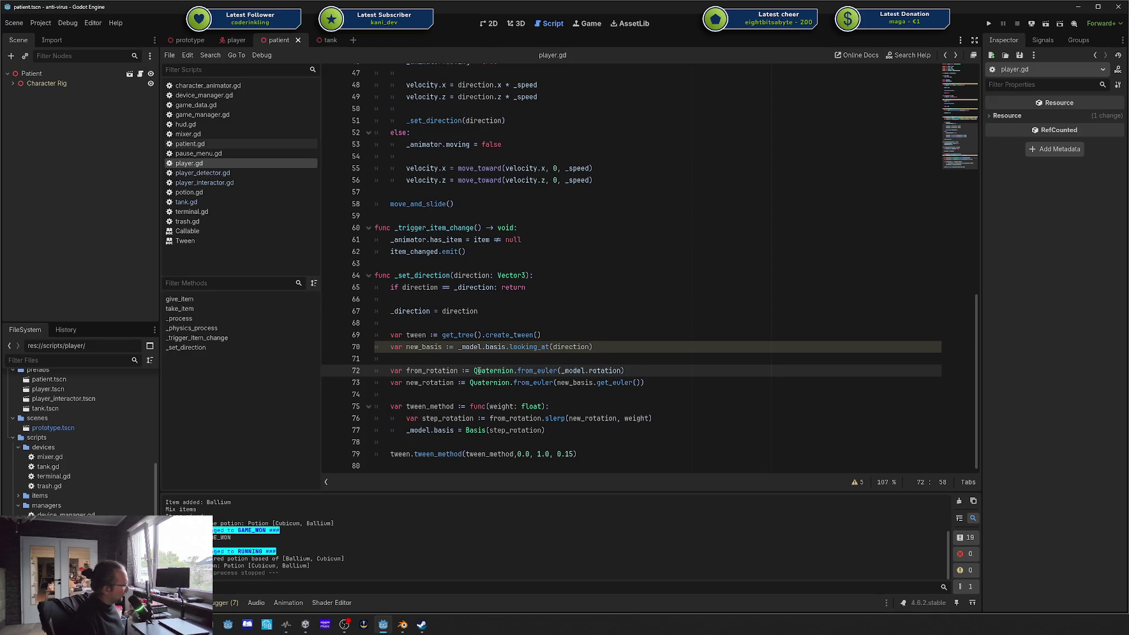
left_click_drag(476, 371, 562, 371)
left_click(452, 389)
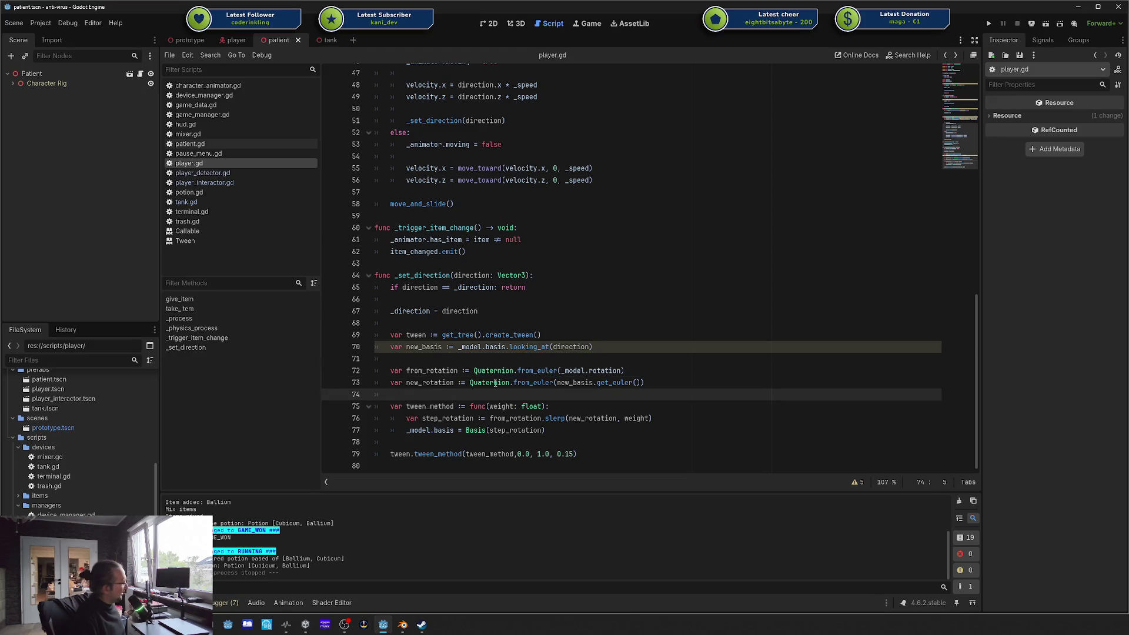
double_click(619, 382)
double_click(574, 383)
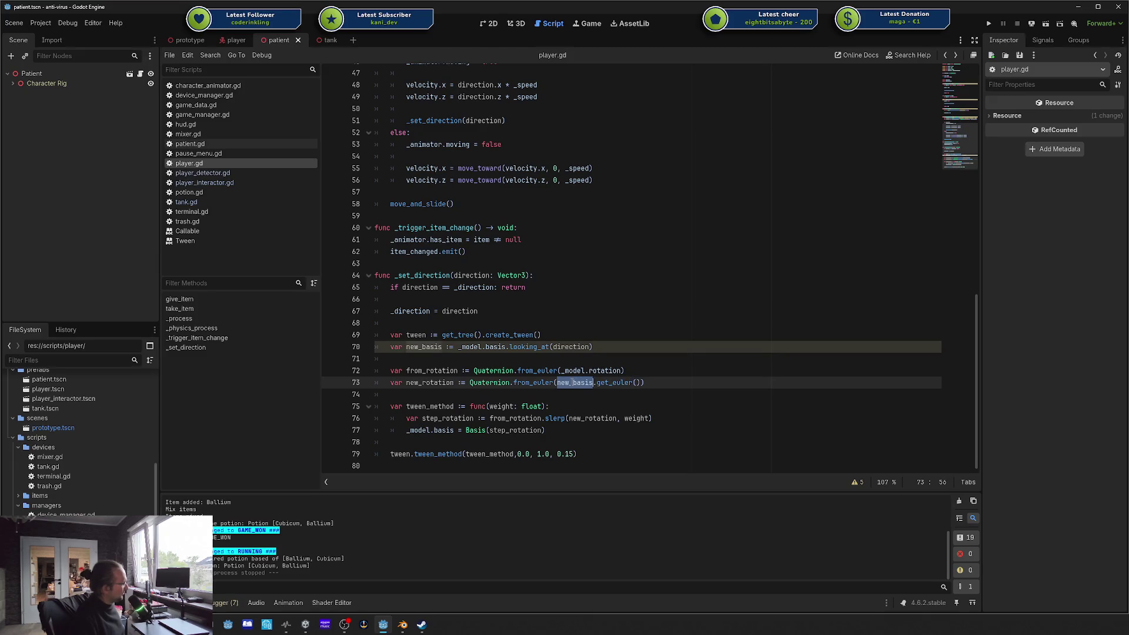
left_click(483, 347)
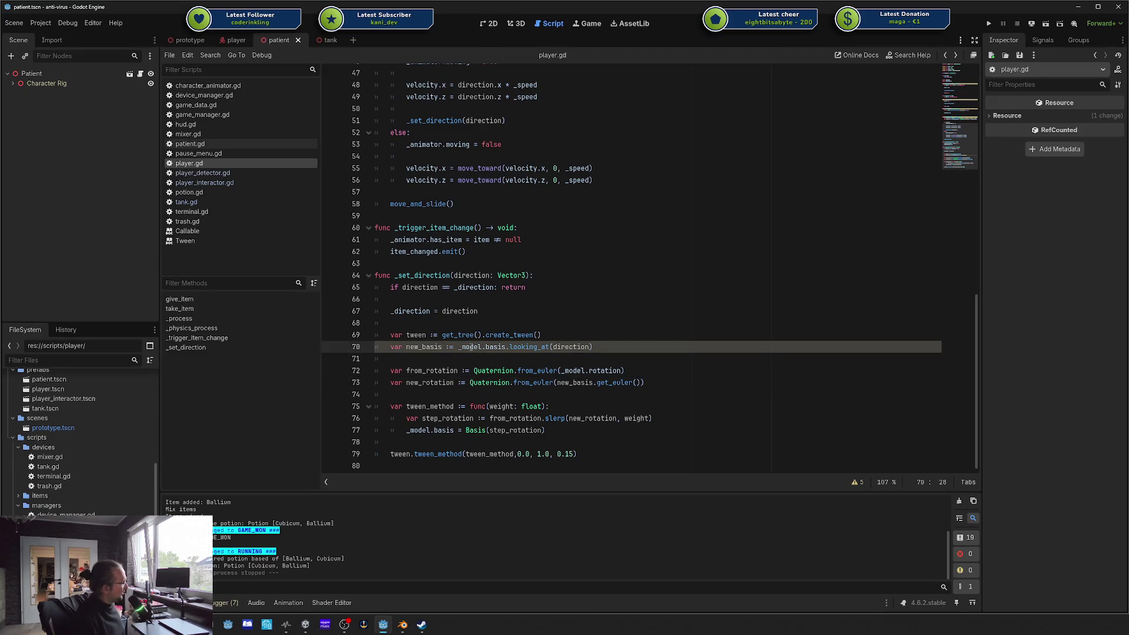
left_click(529, 347)
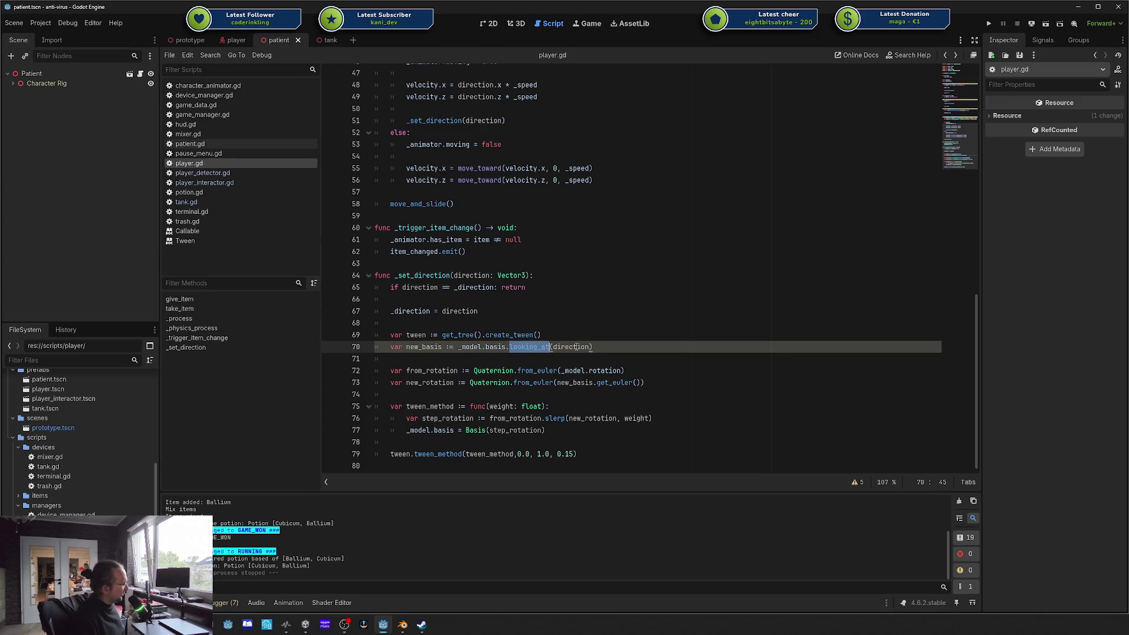
double_click(570, 347)
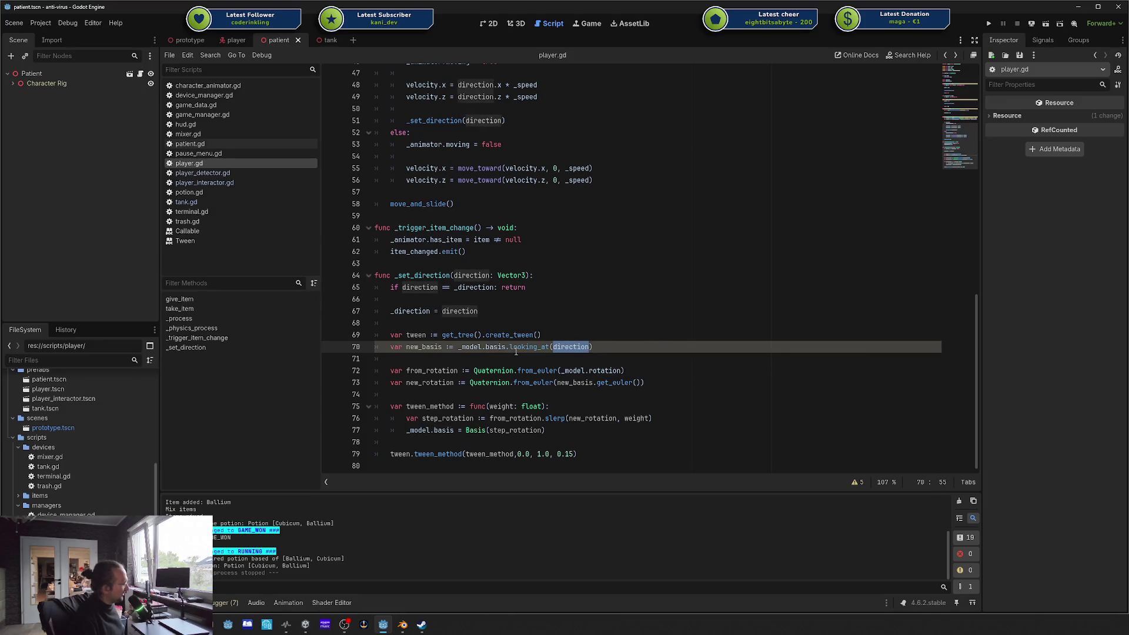
left_click(442, 311)
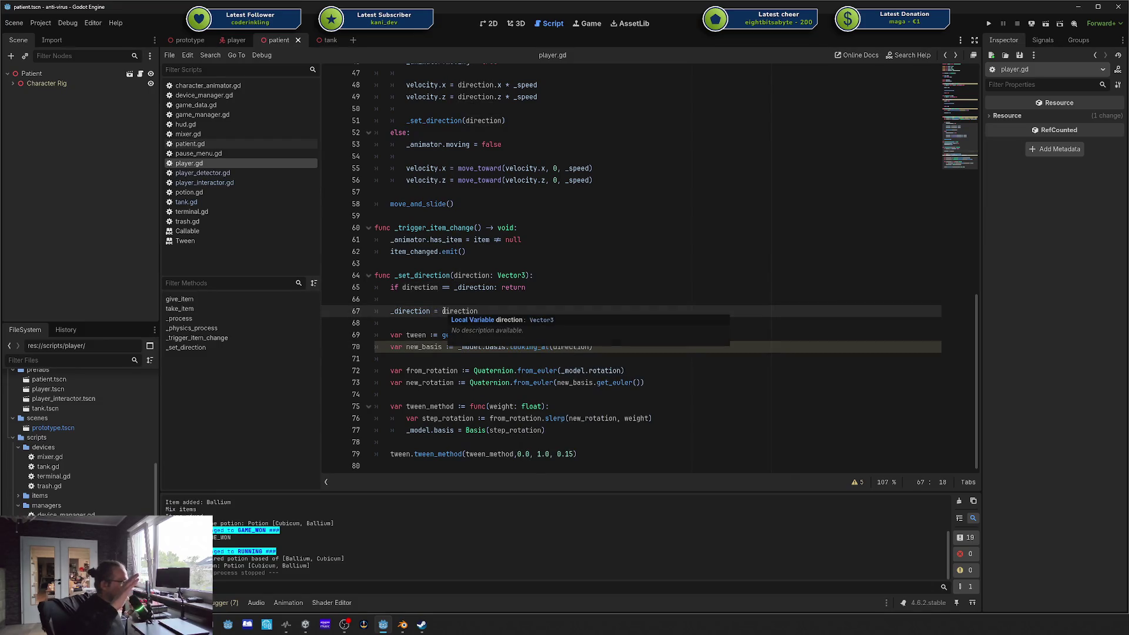
left_click(476, 357)
double_click(487, 347)
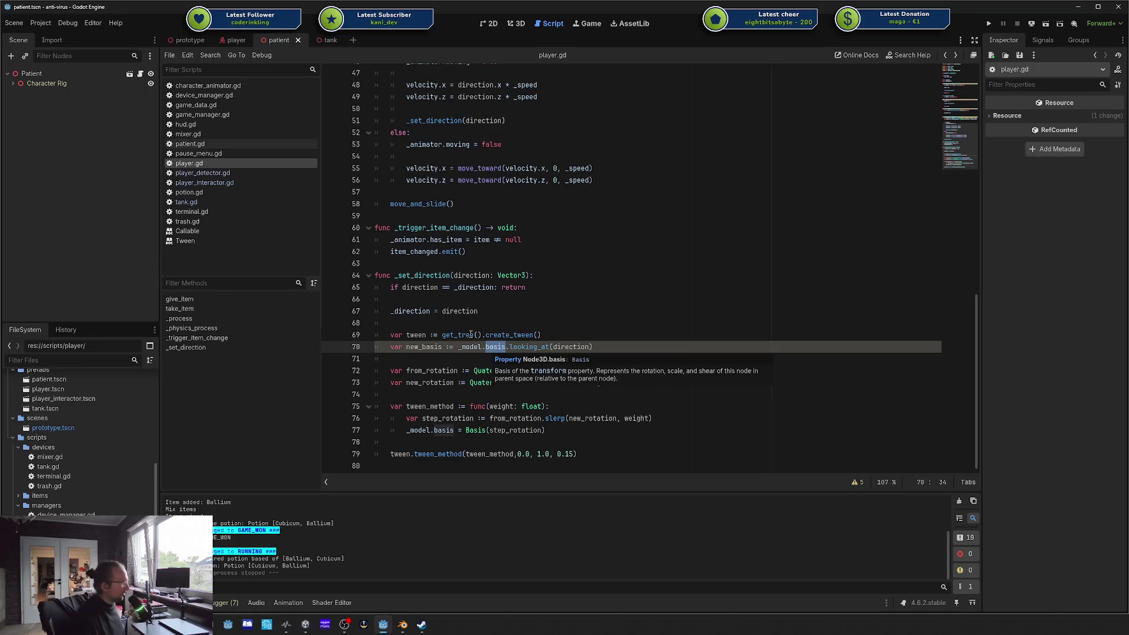
double_click(460, 311)
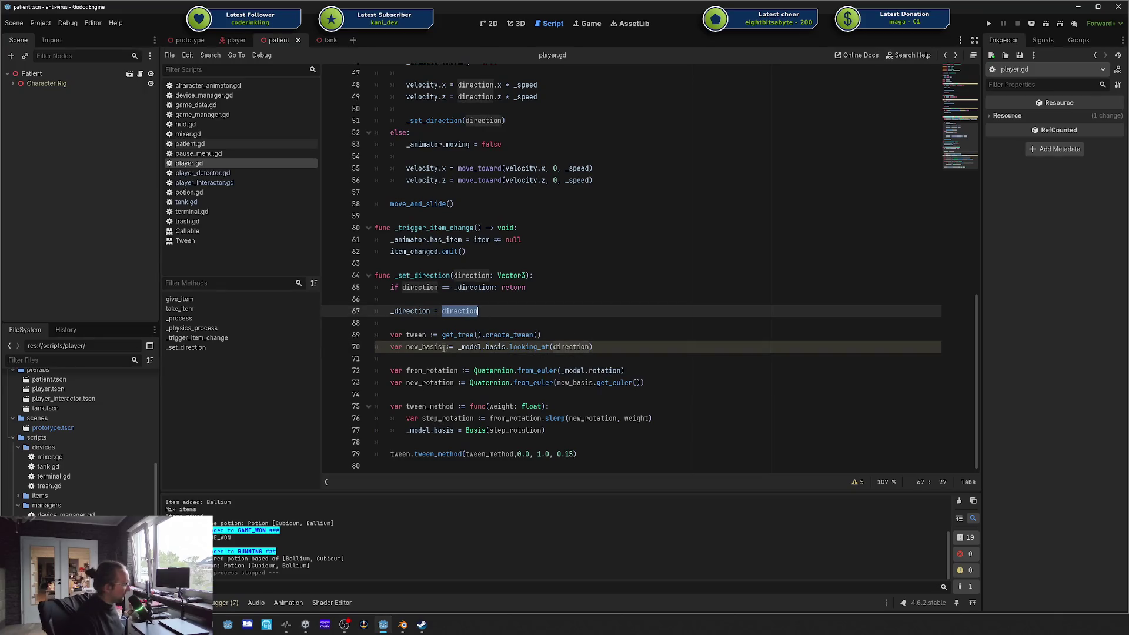
left_click_drag(407, 348, 605, 348)
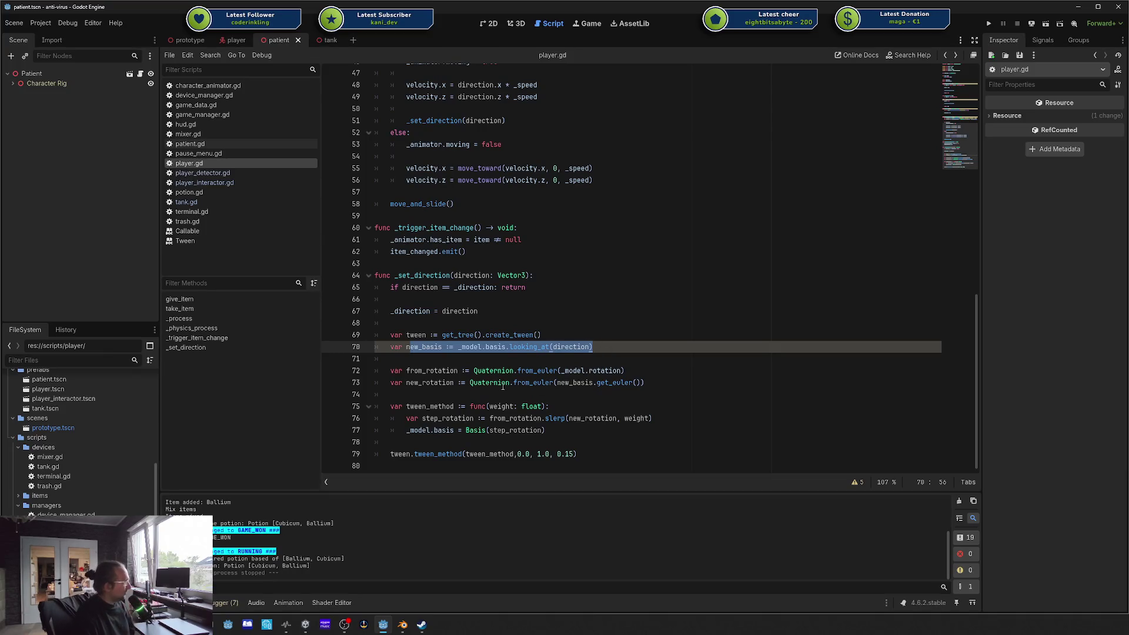
left_click(498, 383)
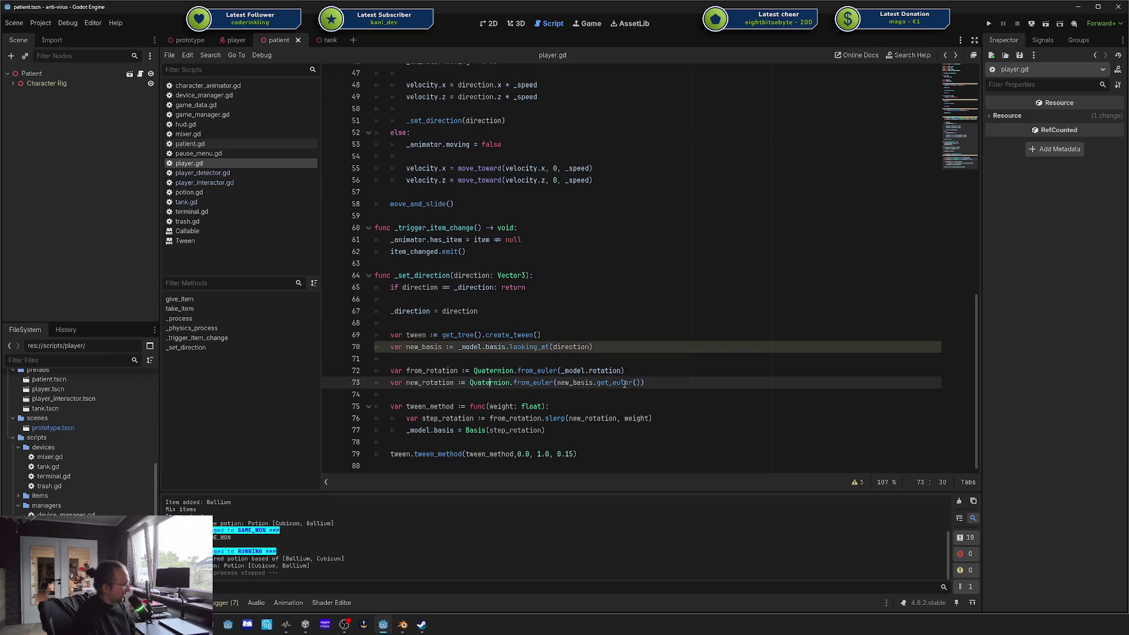
left_click(494, 393)
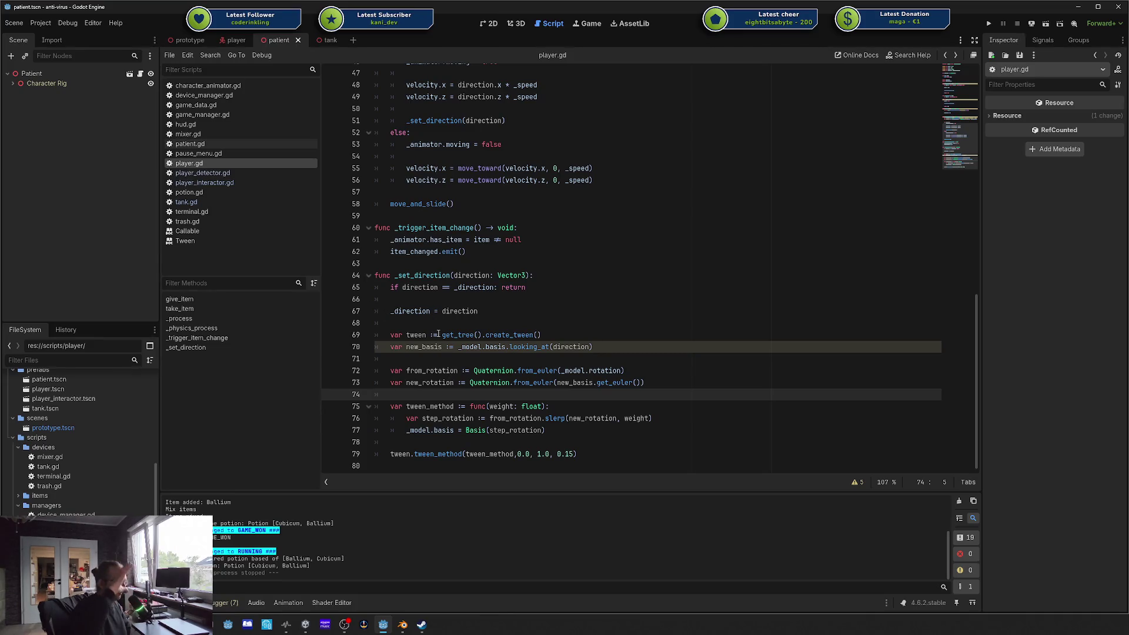
left_click(459, 406)
left_click(422, 405)
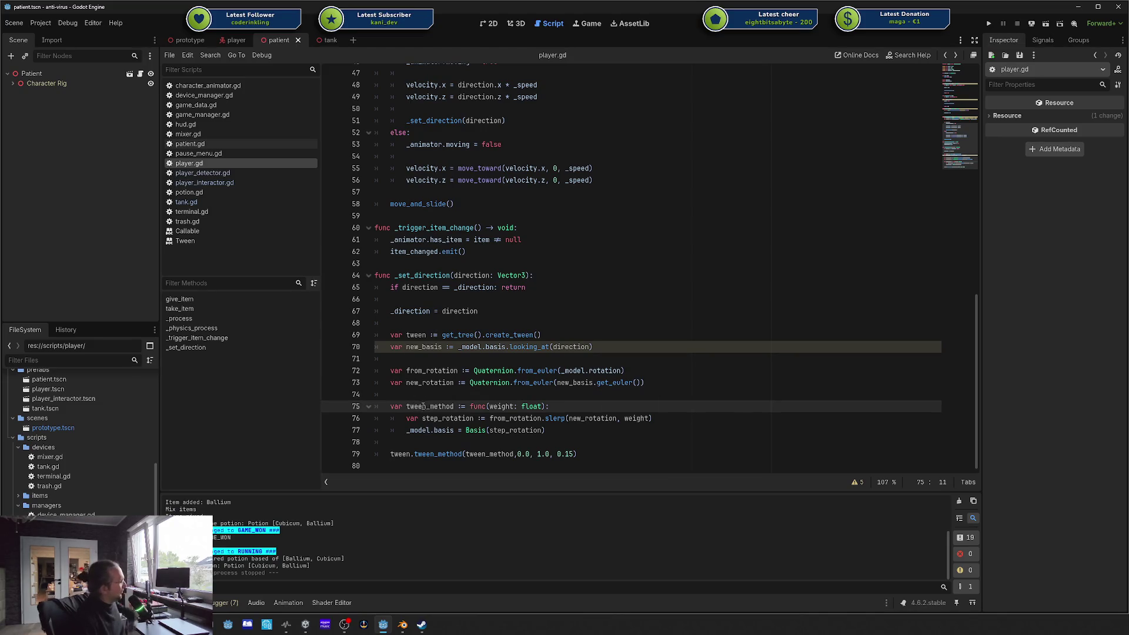
double_click(497, 421)
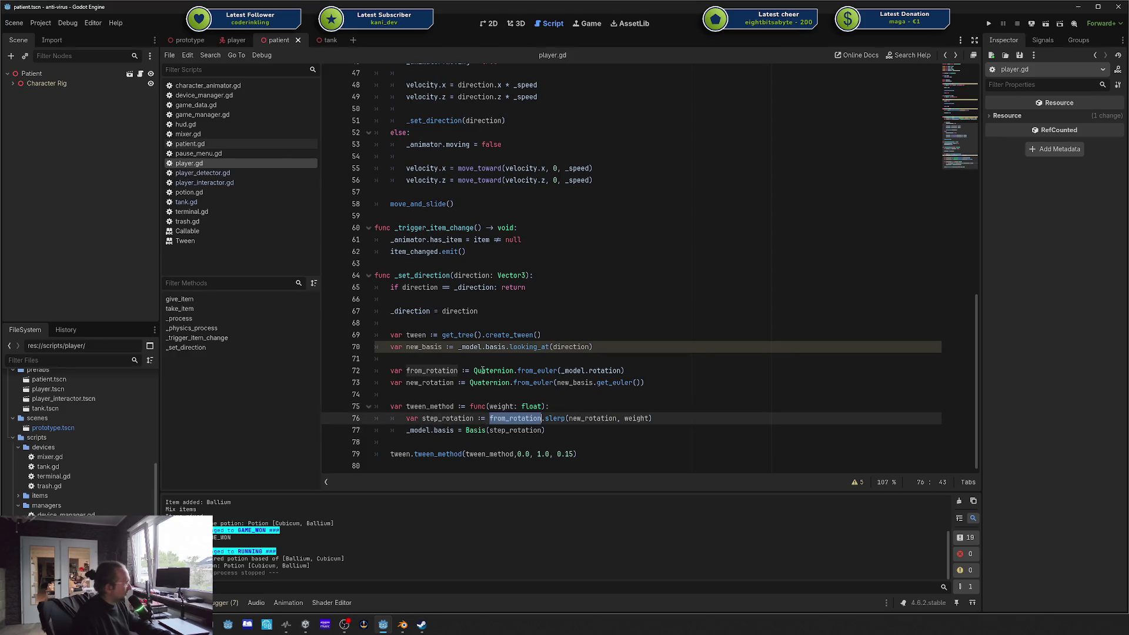
left_click(497, 421, "ctrl")
left_click(592, 418)
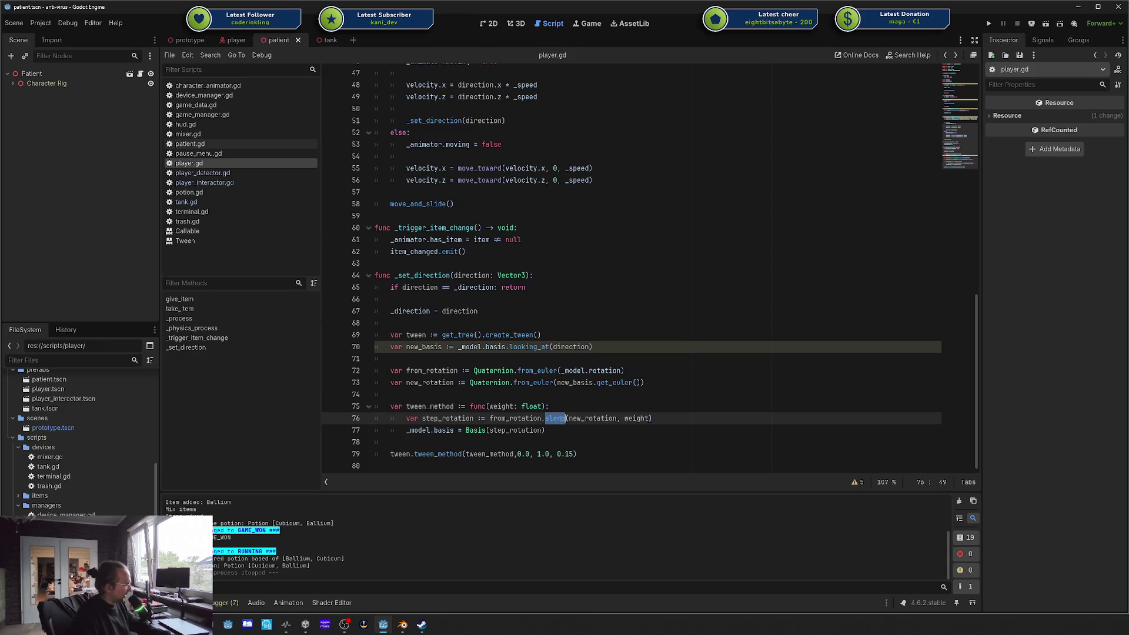
left_click(422, 383)
left_click(636, 418)
double_click(500, 406)
left_click(628, 418)
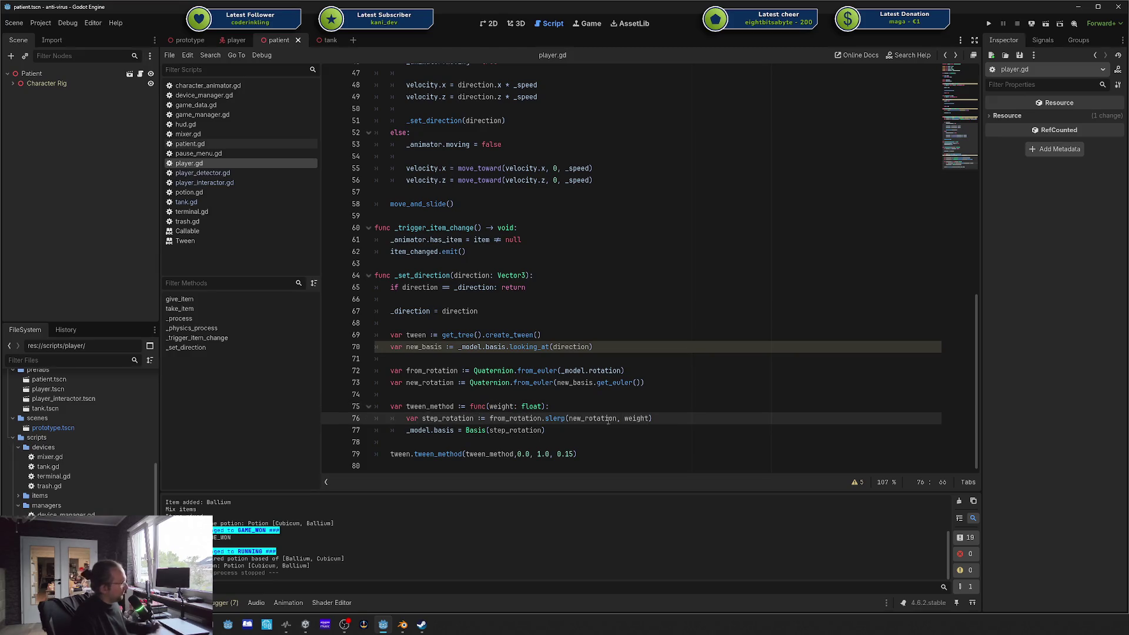
left_click(460, 431)
left_click(447, 418)
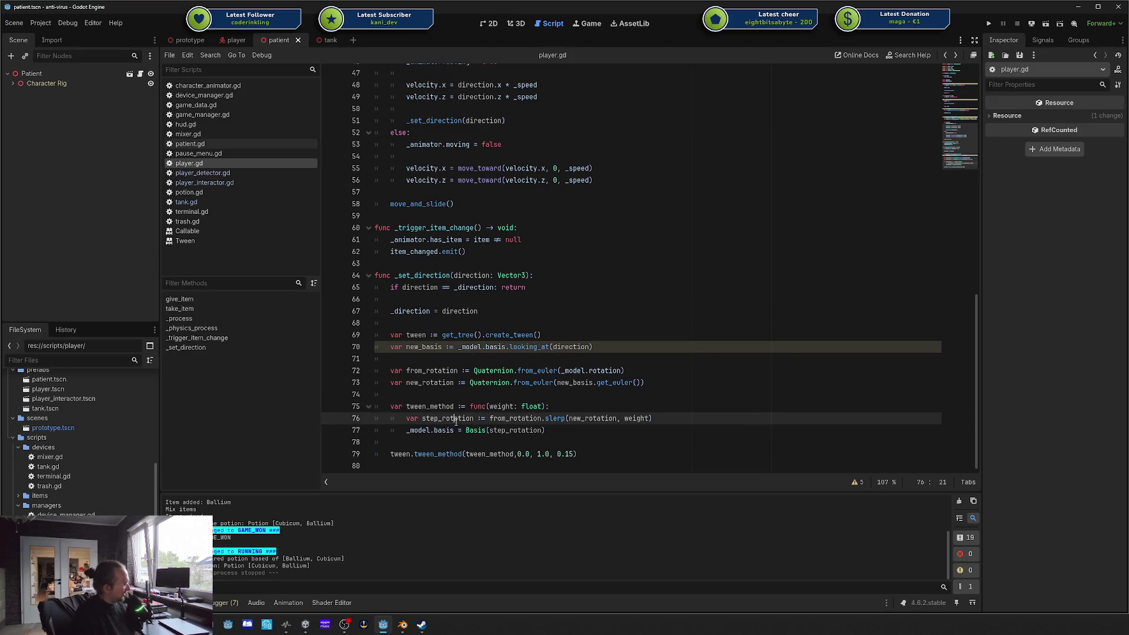
left_click(479, 431)
double_click(453, 418)
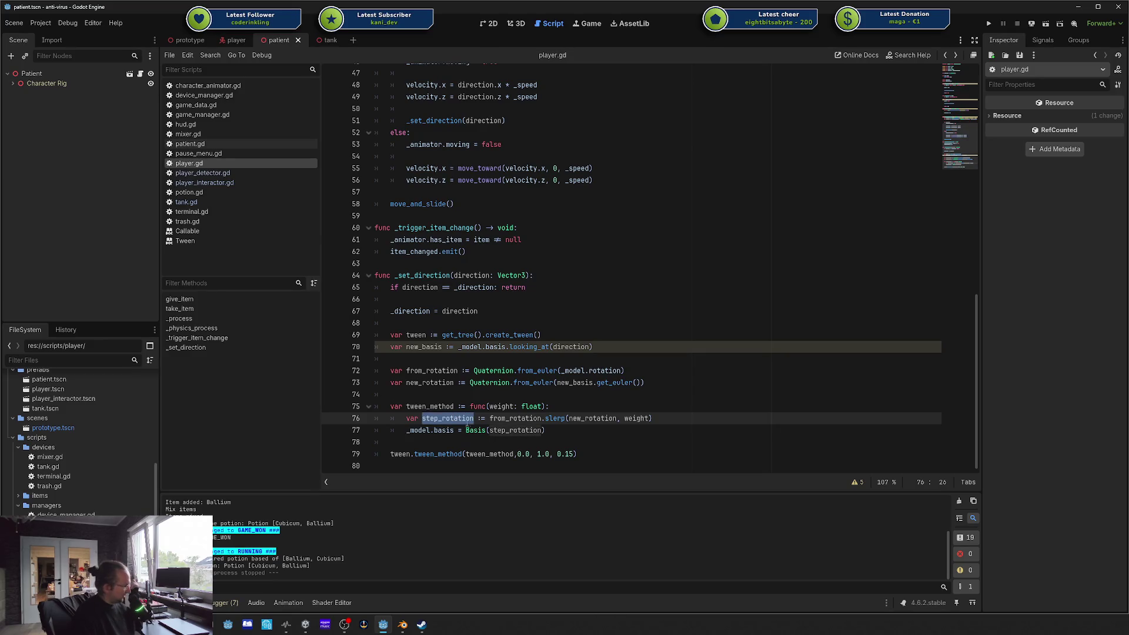
left_click(452, 430)
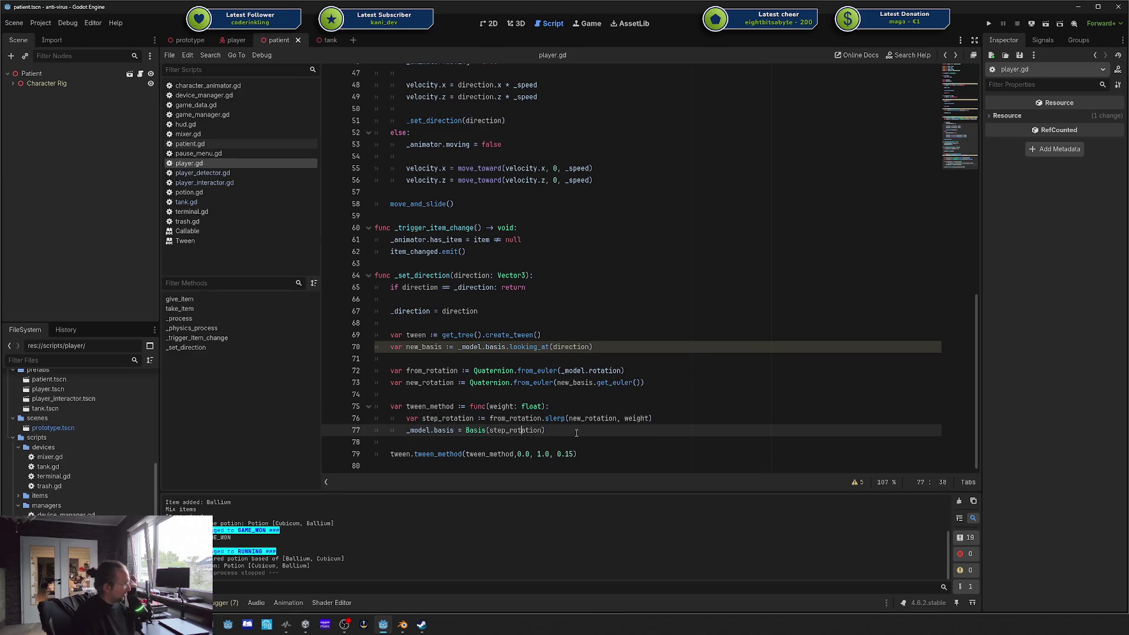
left_click(394, 454)
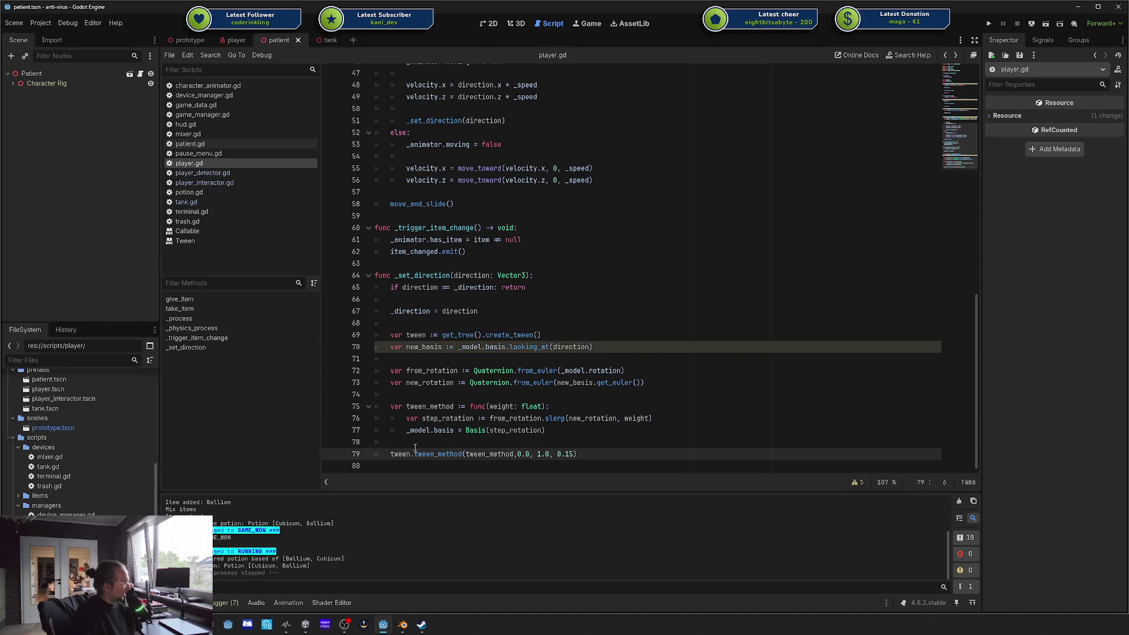
double_click(391, 454)
double_click(417, 335)
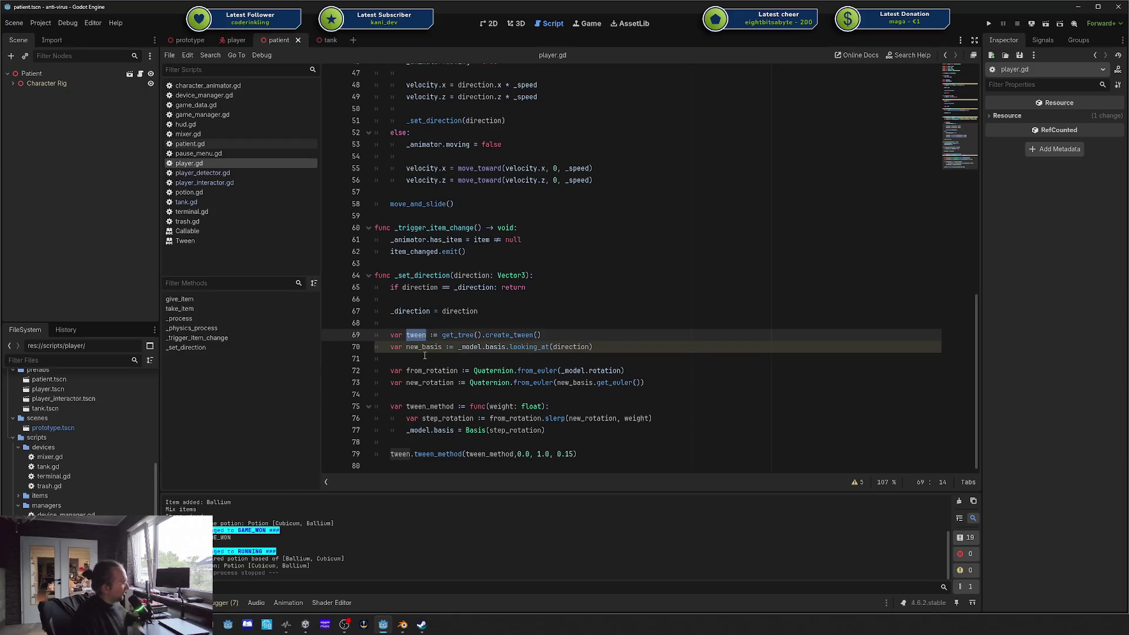
double_click(400, 454)
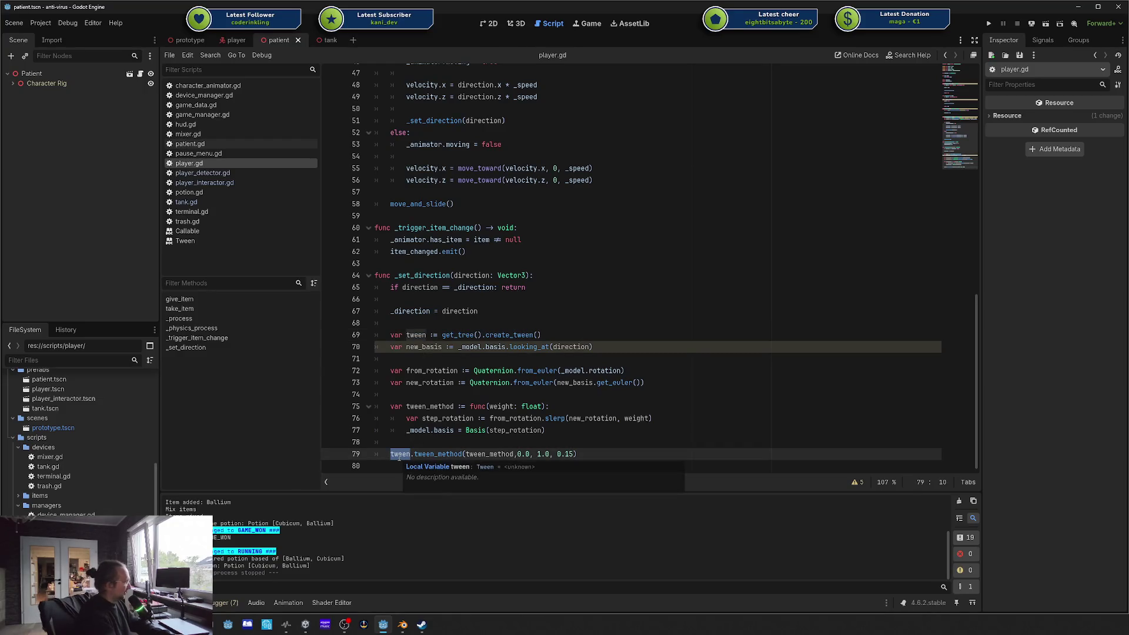
mouse_move(442, 335)
left_mouse_down()
mouse_move(455, 347)
mouse_move(541, 335)
left_mouse_up()
left_click(424, 453)
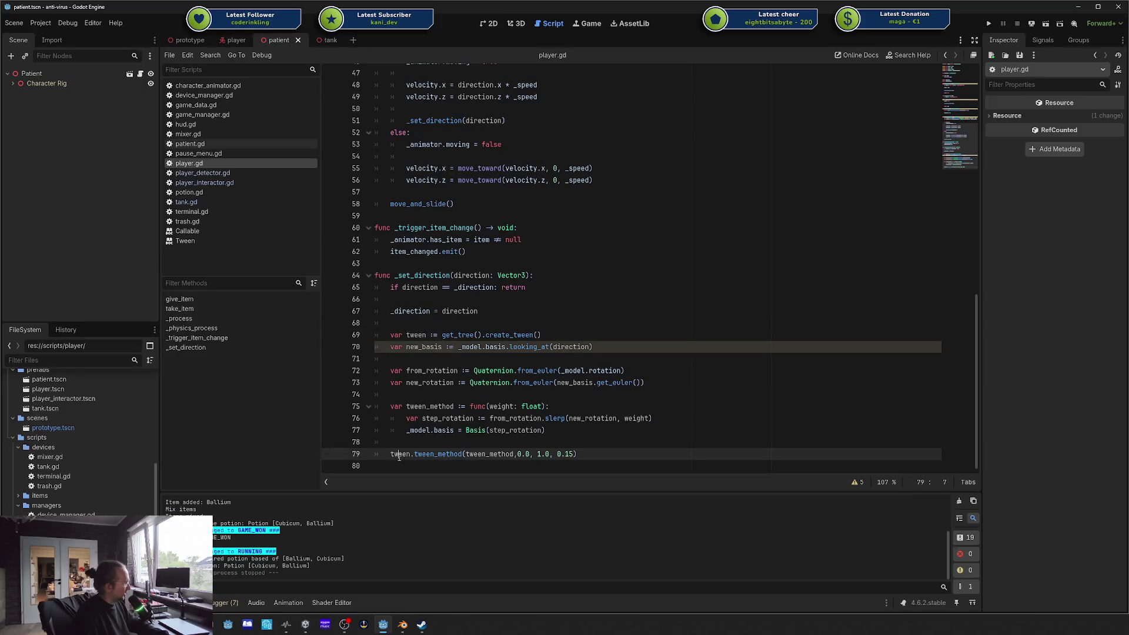
double_click(424, 454)
double_click(487, 454)
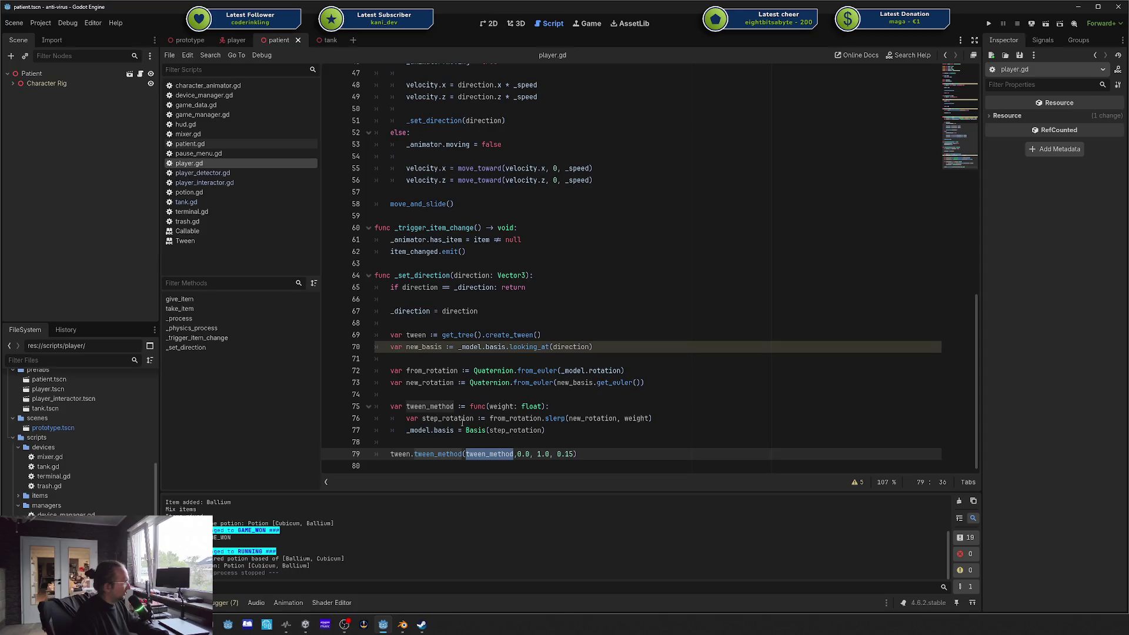
left_click(520, 454)
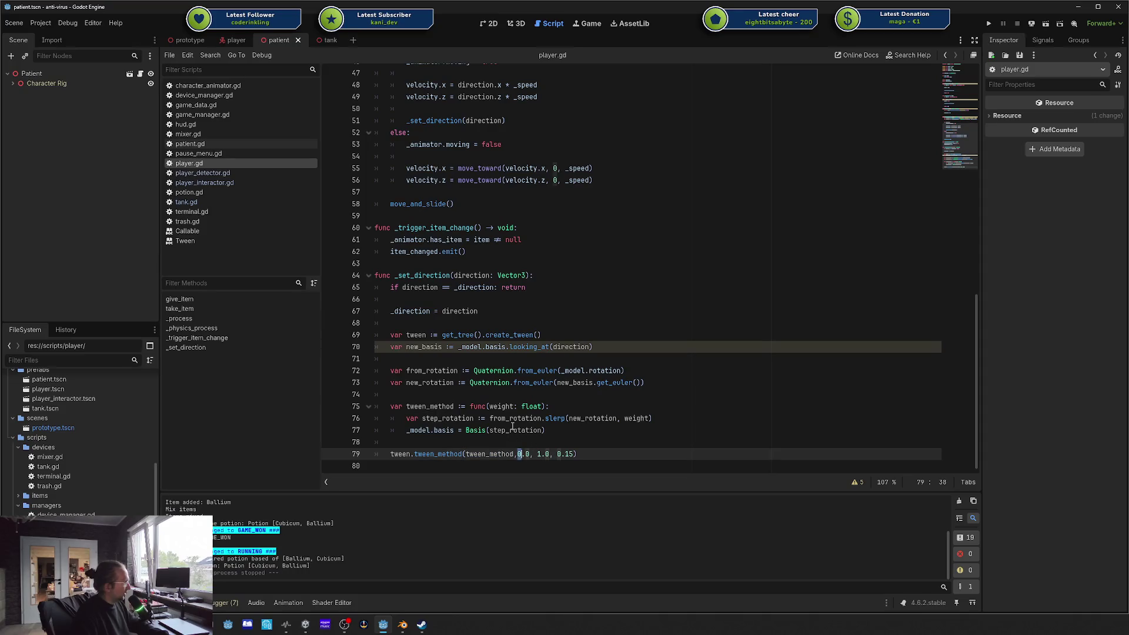
double_click(569, 454)
left_click(585, 453)
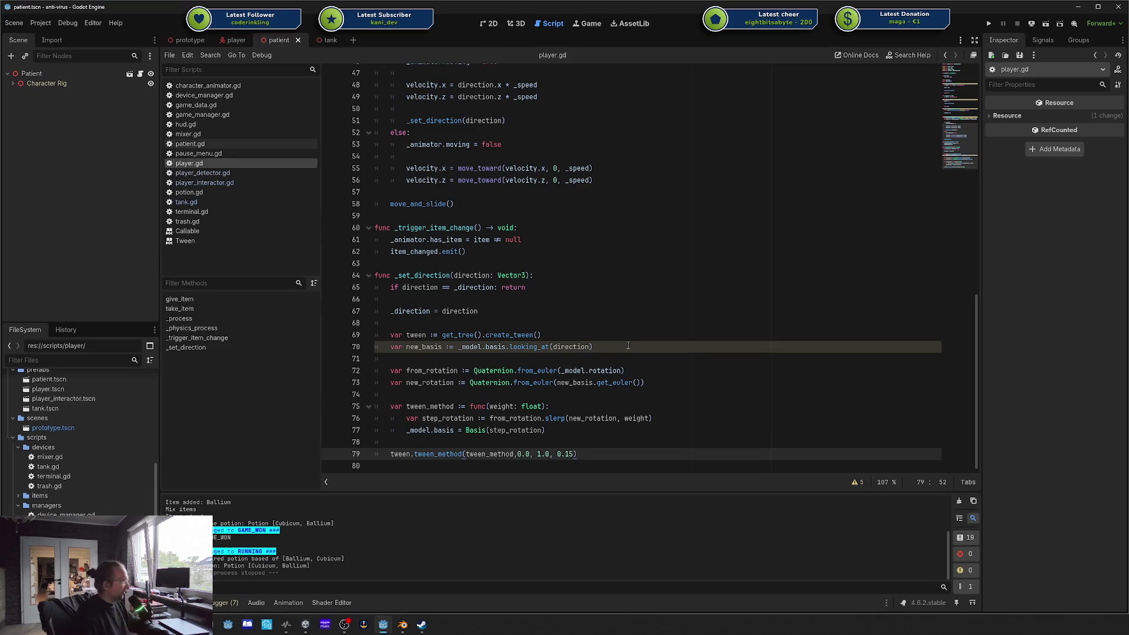
left_click(517, 251)
scroll(513, 282, "up", 4)
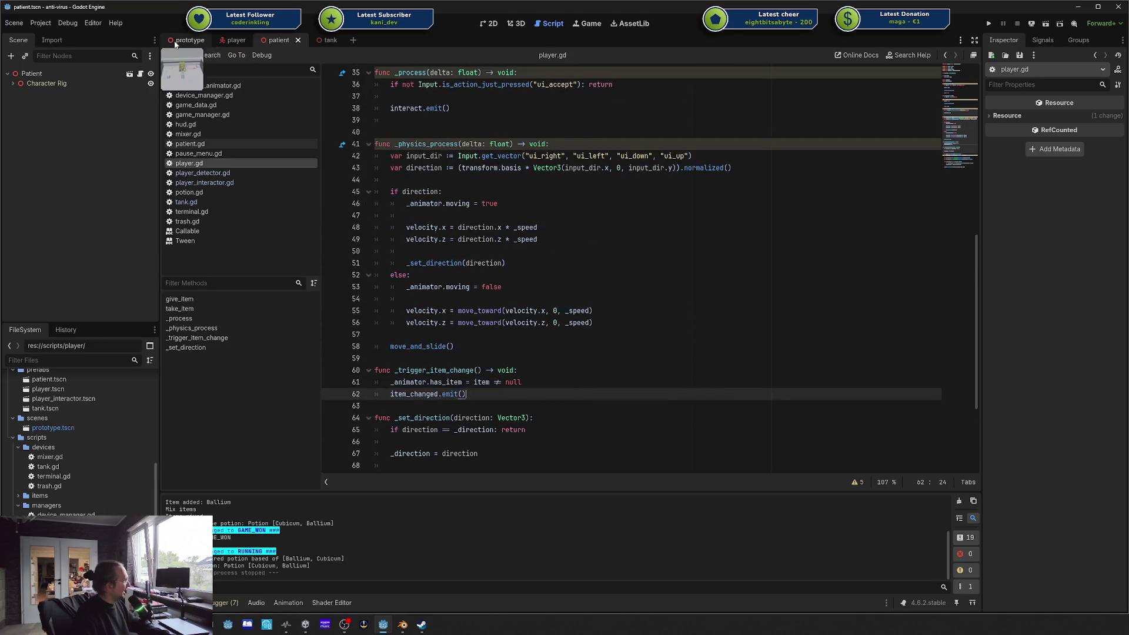
scroll(514, 282, "up", 7)
scroll(511, 282, "down", 11)
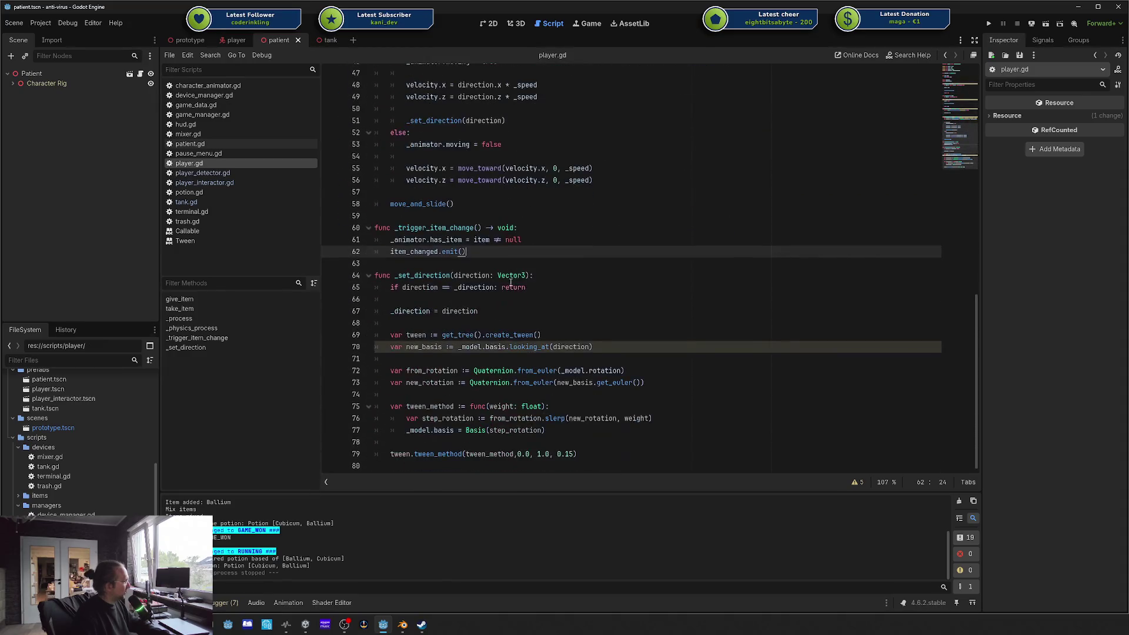
double_click(476, 347)
scroll(483, 355, "up", 14)
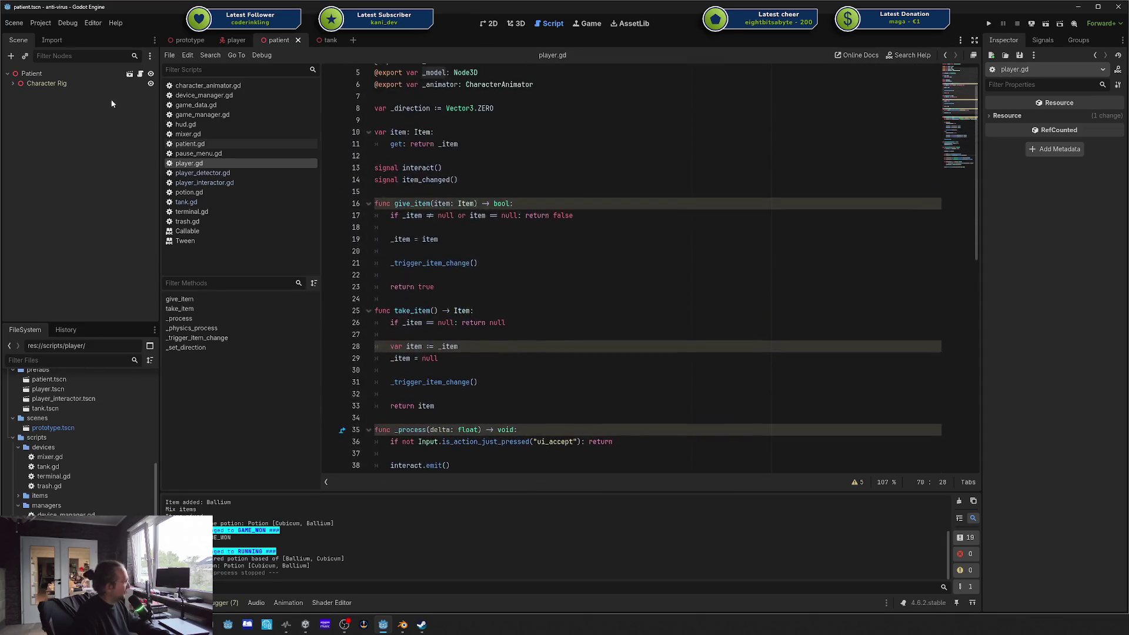
Step: In the player scene, inspect the Player node: Speed 2.5, Model Scientist, Animator AnimationTree
left_click(31, 84)
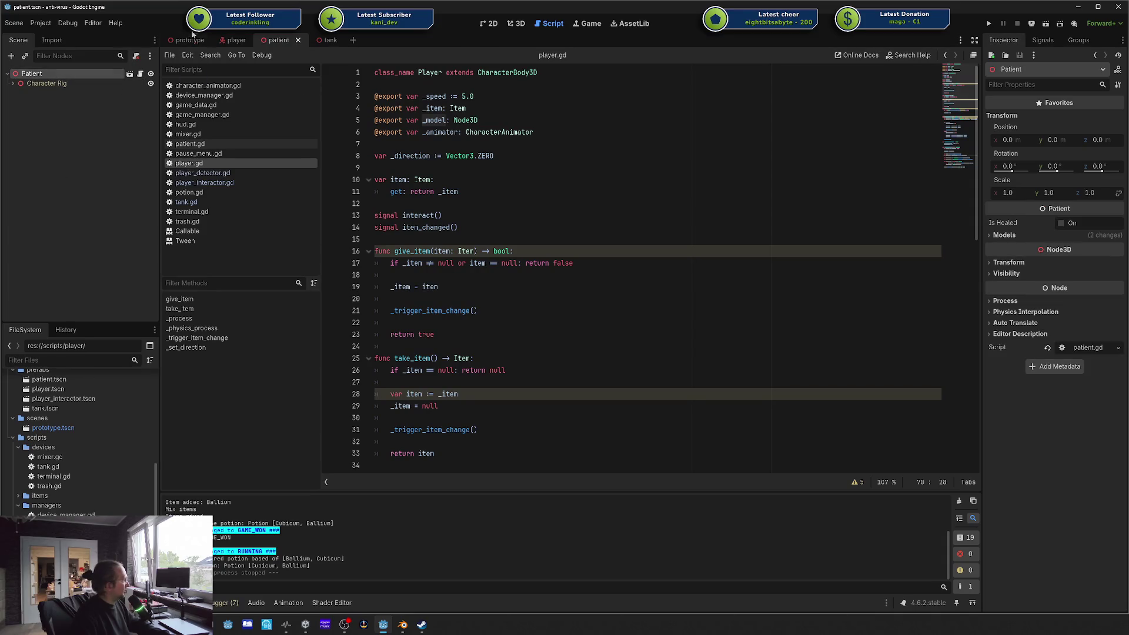
left_click(235, 40)
left_click(89, 75)
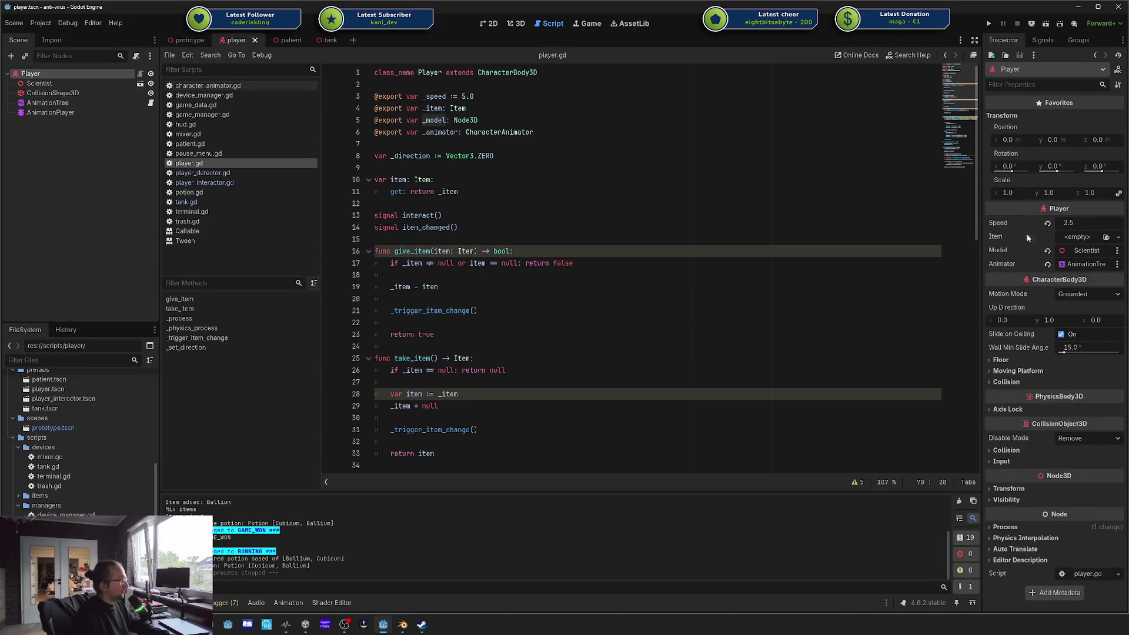
left_click(1086, 250)
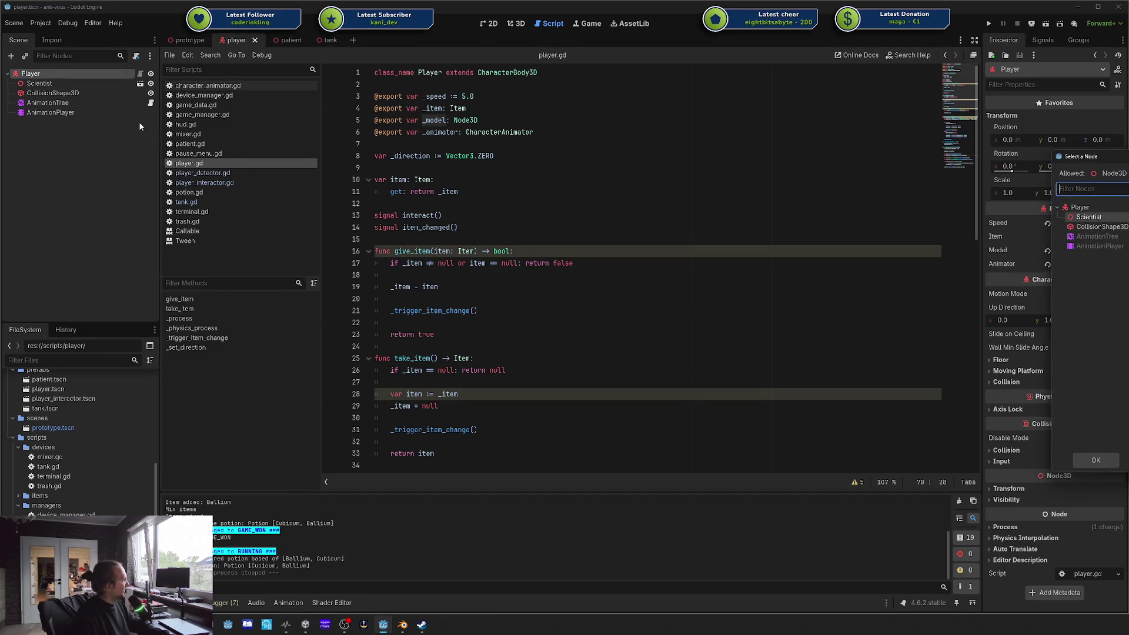
left_click(277, 100)
left_click(39, 83)
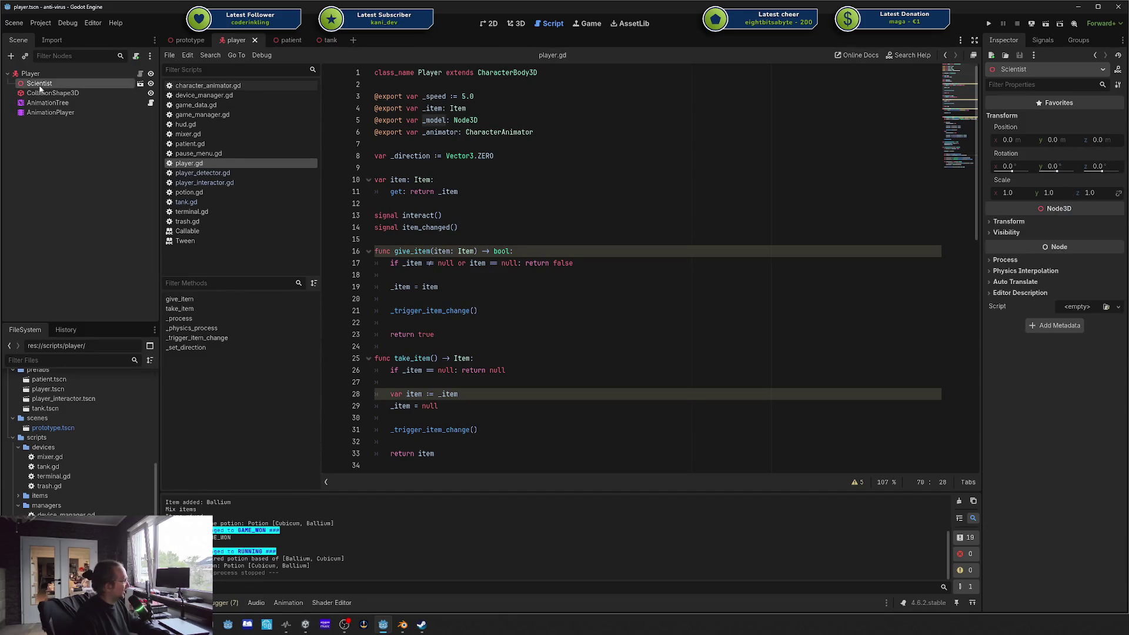
left_click(38, 75)
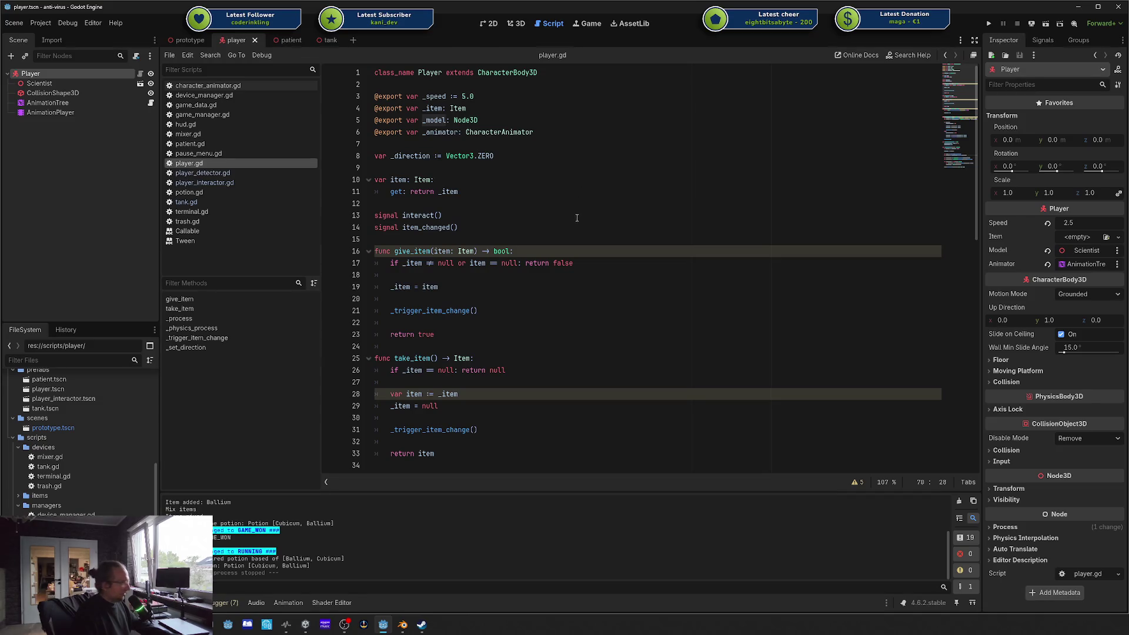
scroll(577, 218, "down", 4)
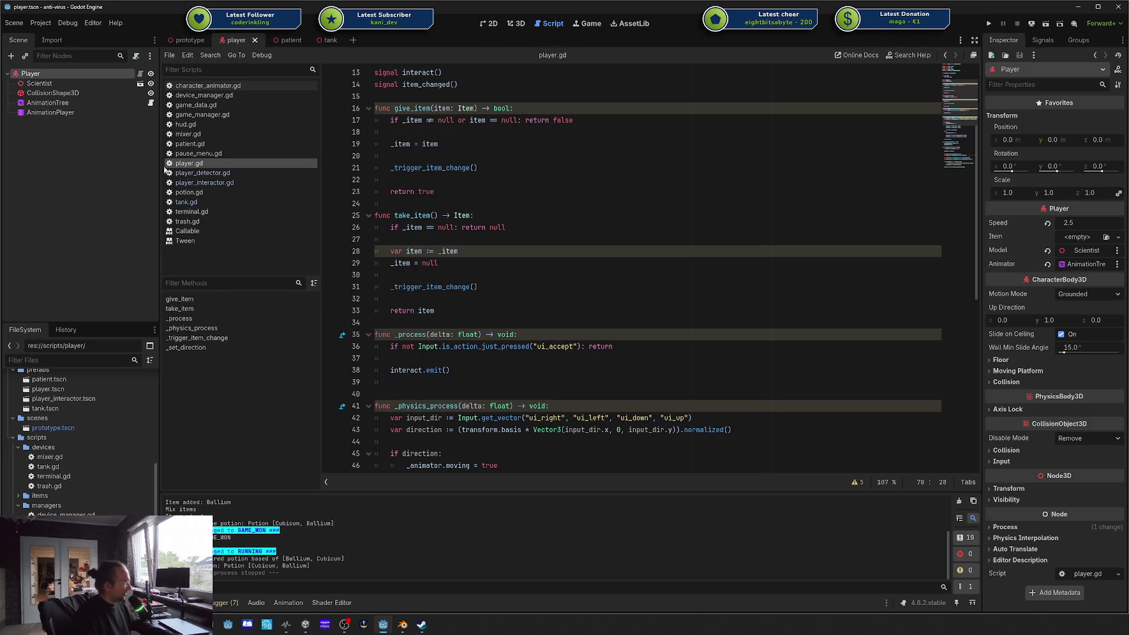
Step: Examine the input lines 42–44 in player.gd, picking out the ui_right, ui_left and ui_up action names
scroll(516, 264, "down", 4)
left_click_drag(516, 275, 516, 301)
left_click(516, 322)
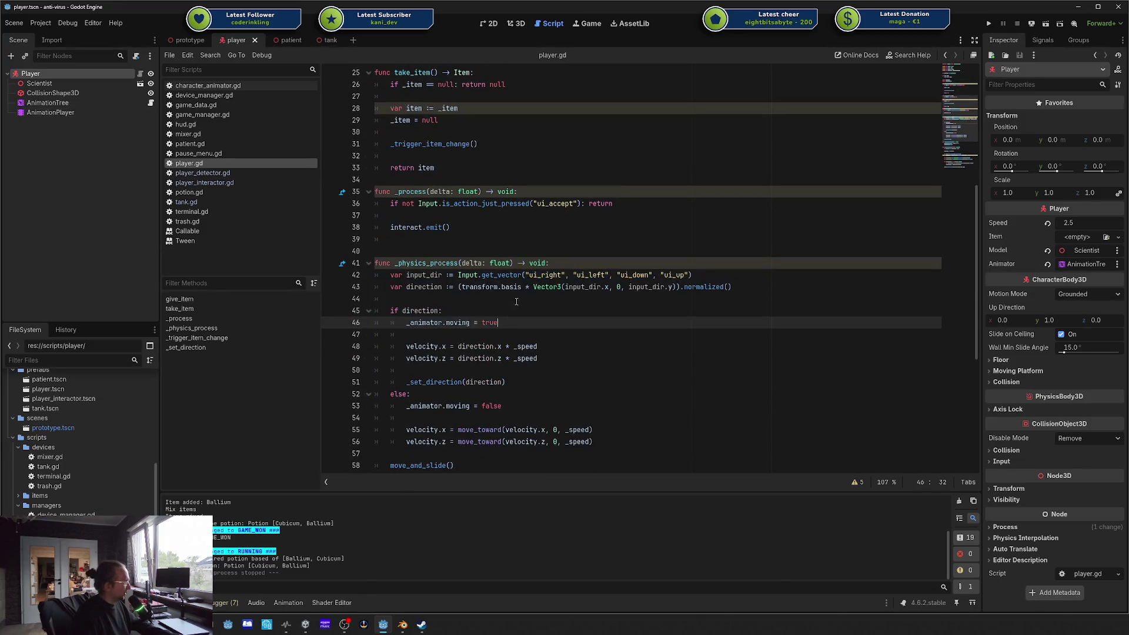
left_click(531, 287)
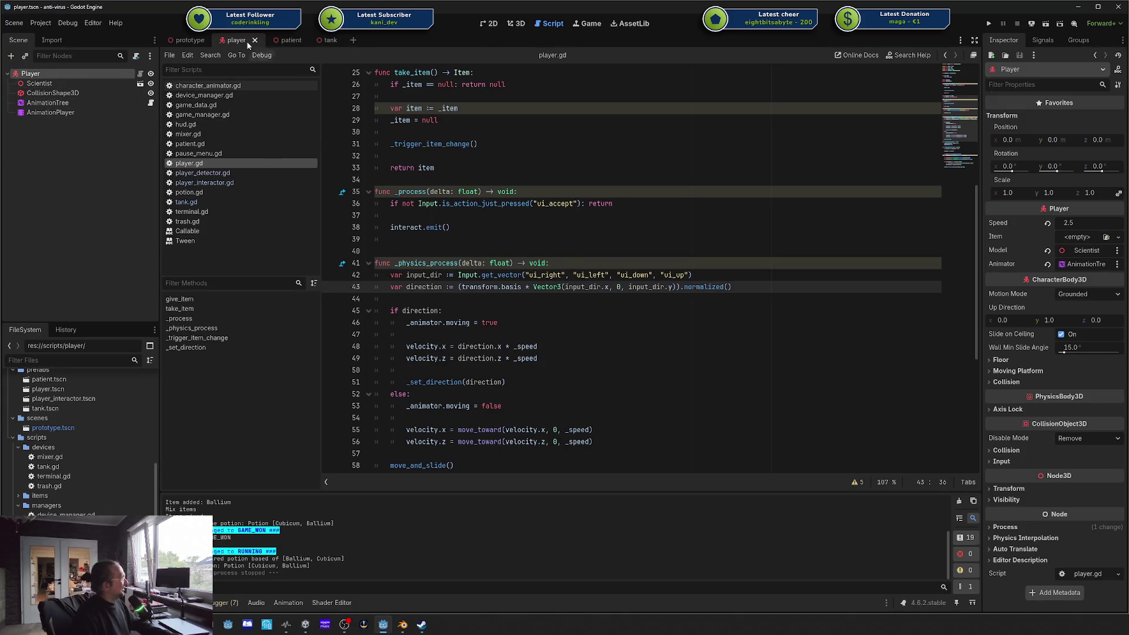
double_click(545, 275)
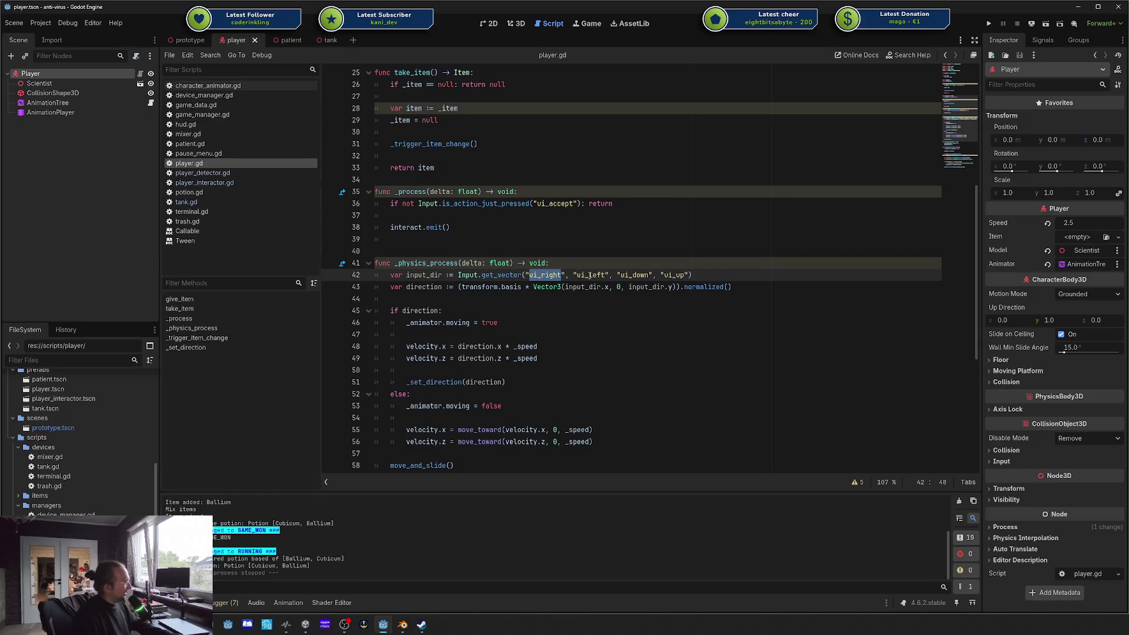
double_click(589, 274)
left_click(626, 274)
double_click(682, 274)
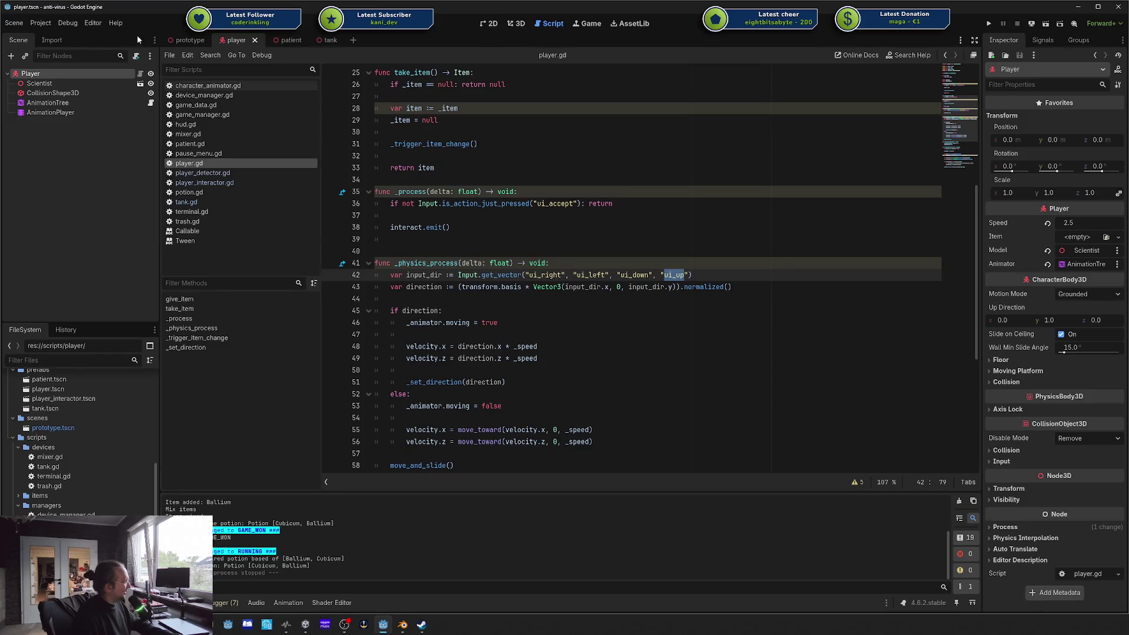
Step: Check the prototype scene's Player node, then study the input_dir and basis direction calculation
left_click(187, 40)
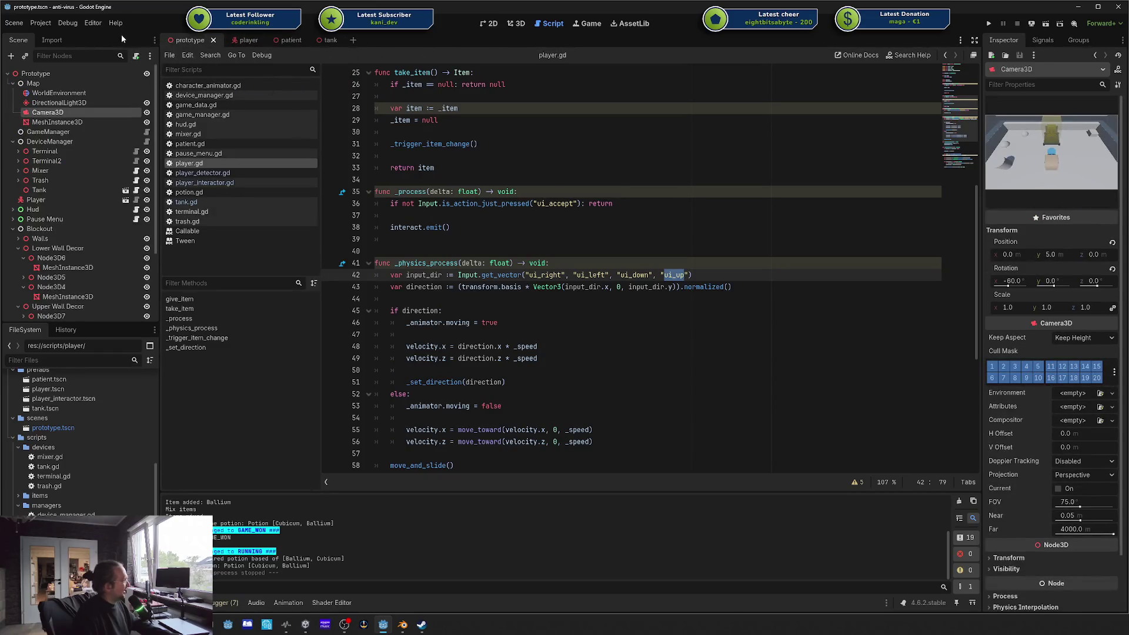
left_click(91, 196)
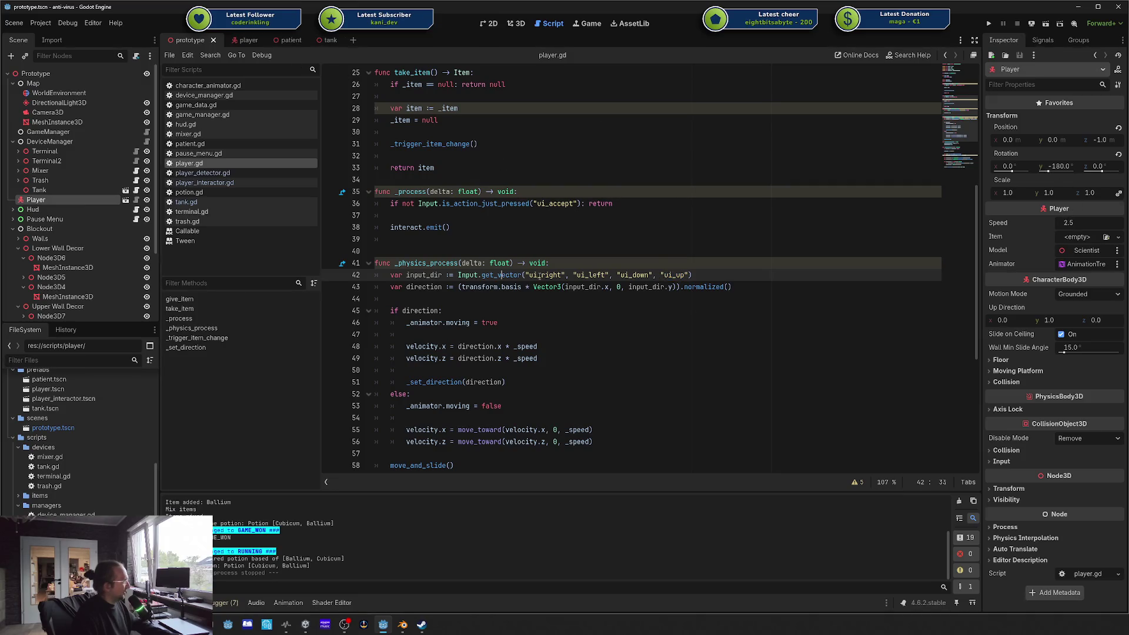
left_click_drag(501, 275, 694, 286)
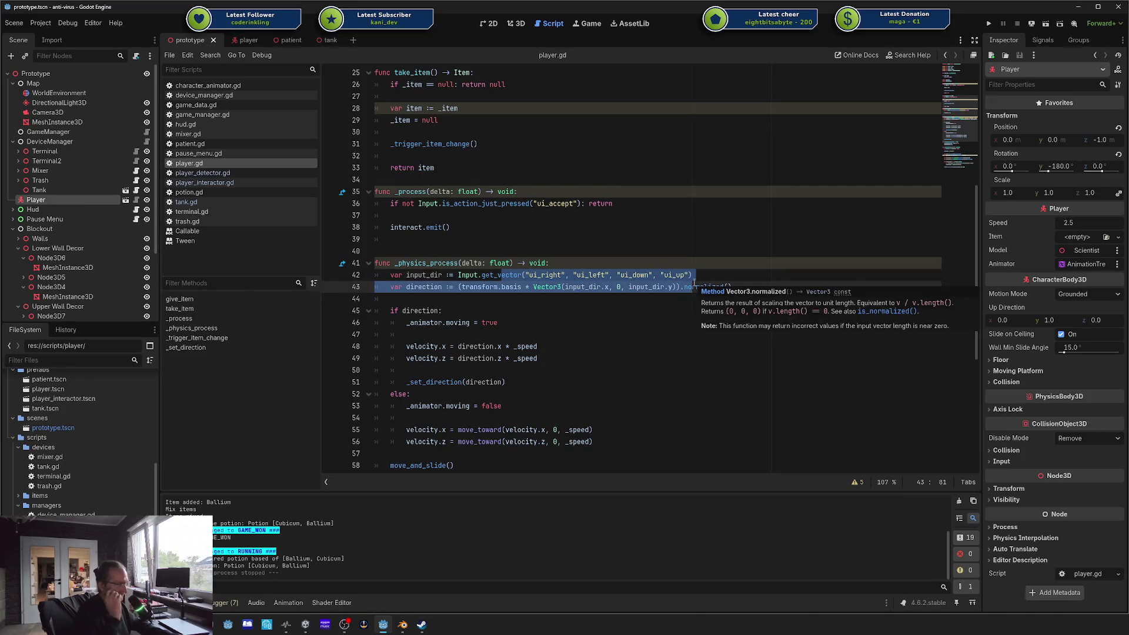
left_click(556, 301)
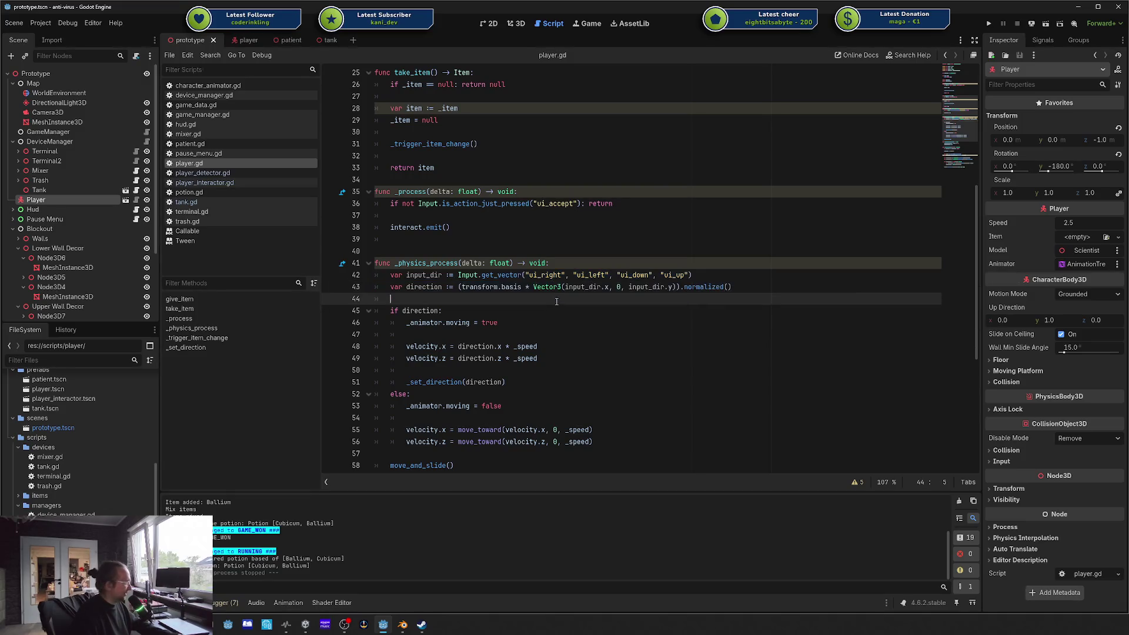
double_click(482, 286)
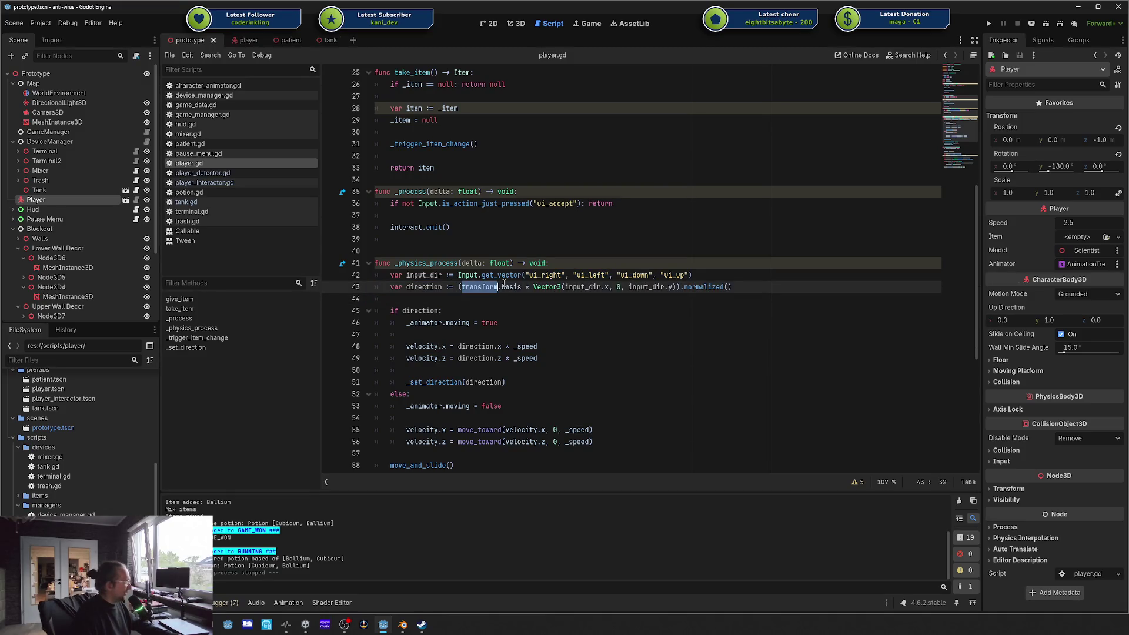
left_click(568, 275)
left_click_drag(509, 290, 388, 275)
left_click(443, 275)
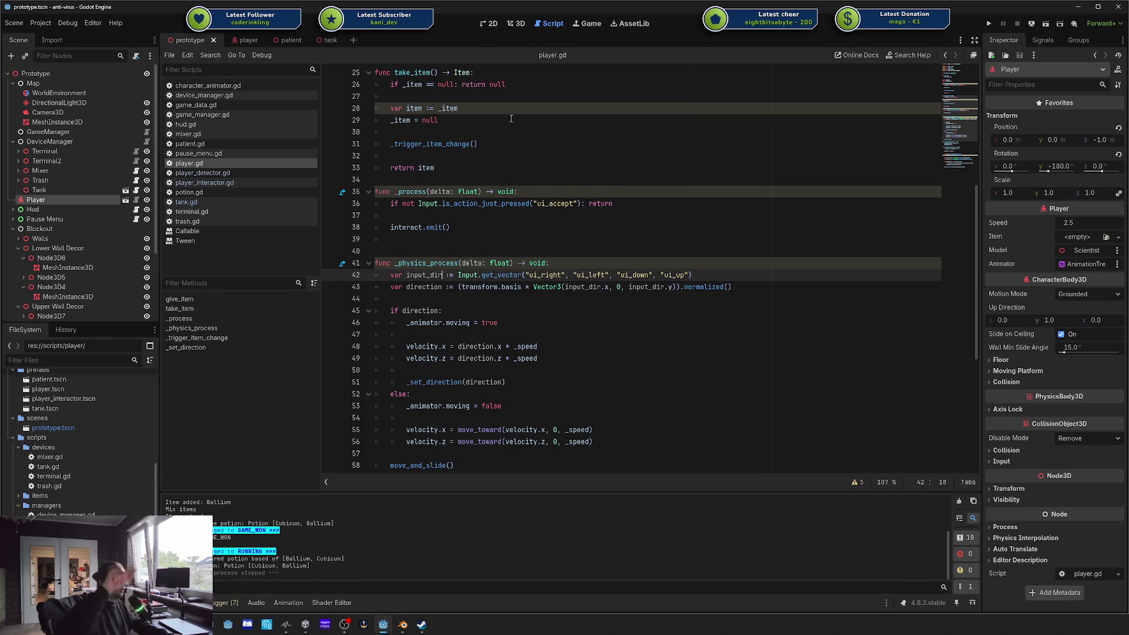
Step: Inspect the new_basis rotation and tween code, then run the project from the player tab
left_click(657, 167)
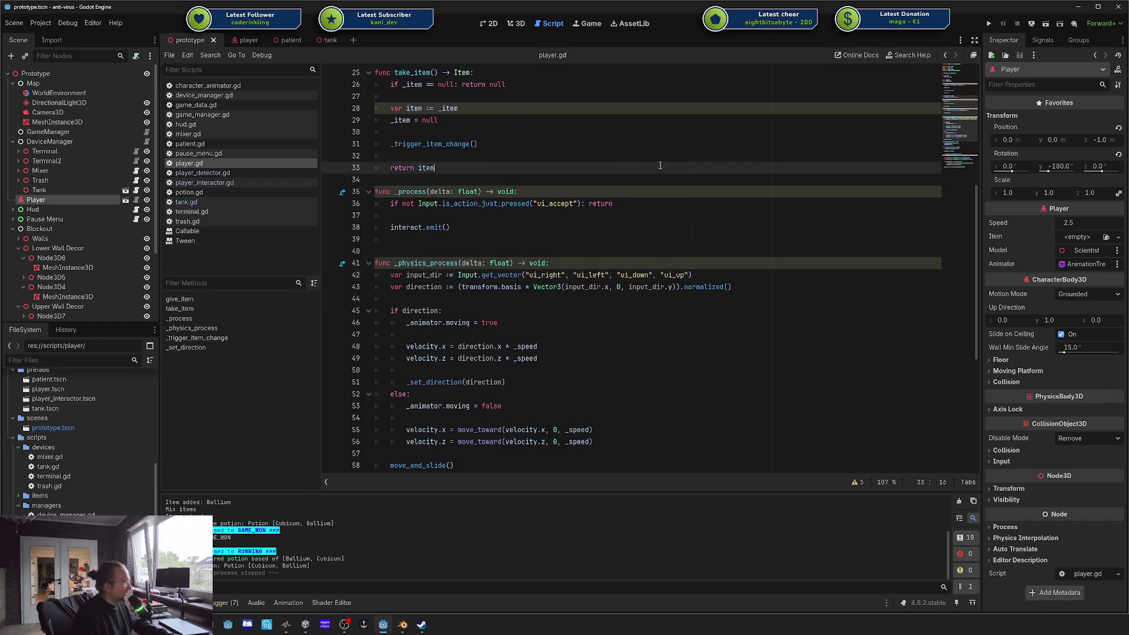
scroll(641, 206, "down", 7)
mouse_move(579, 456)
left_mouse_down()
mouse_move(423, 452)
mouse_move(393, 405)
left_mouse_up()
left_click(393, 406)
left_click(436, 347)
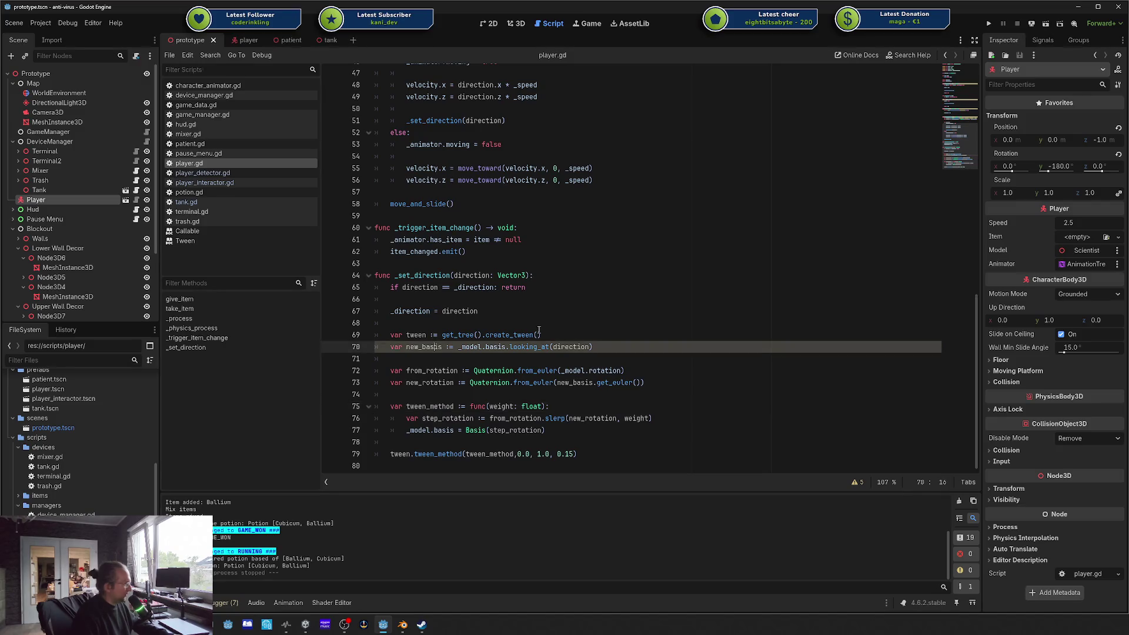
left_click(451, 309)
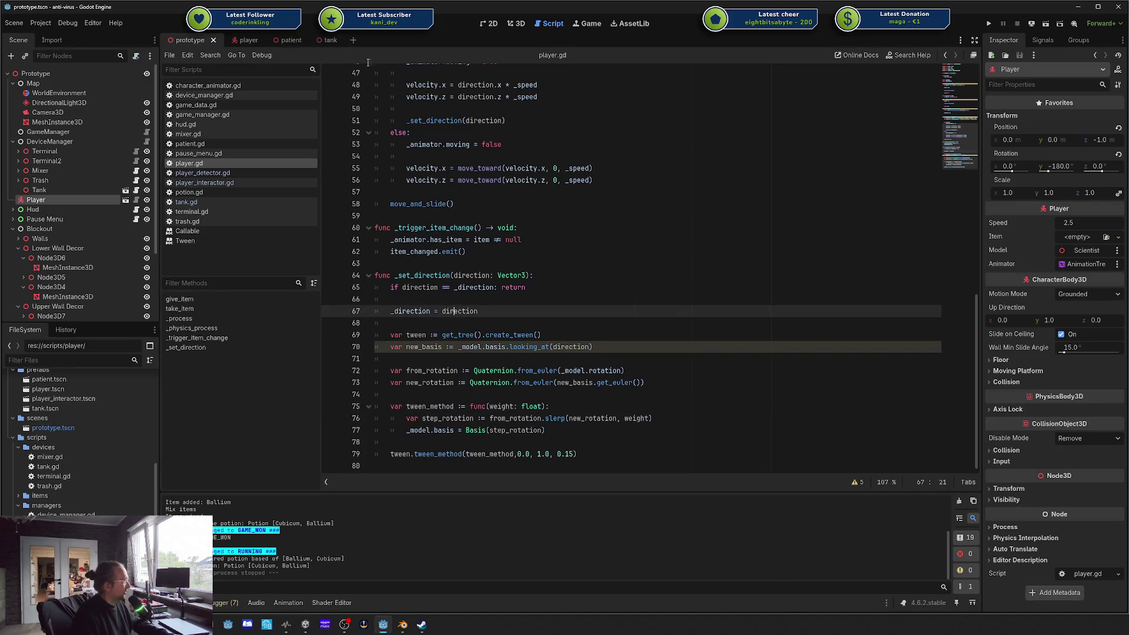
left_click(238, 40)
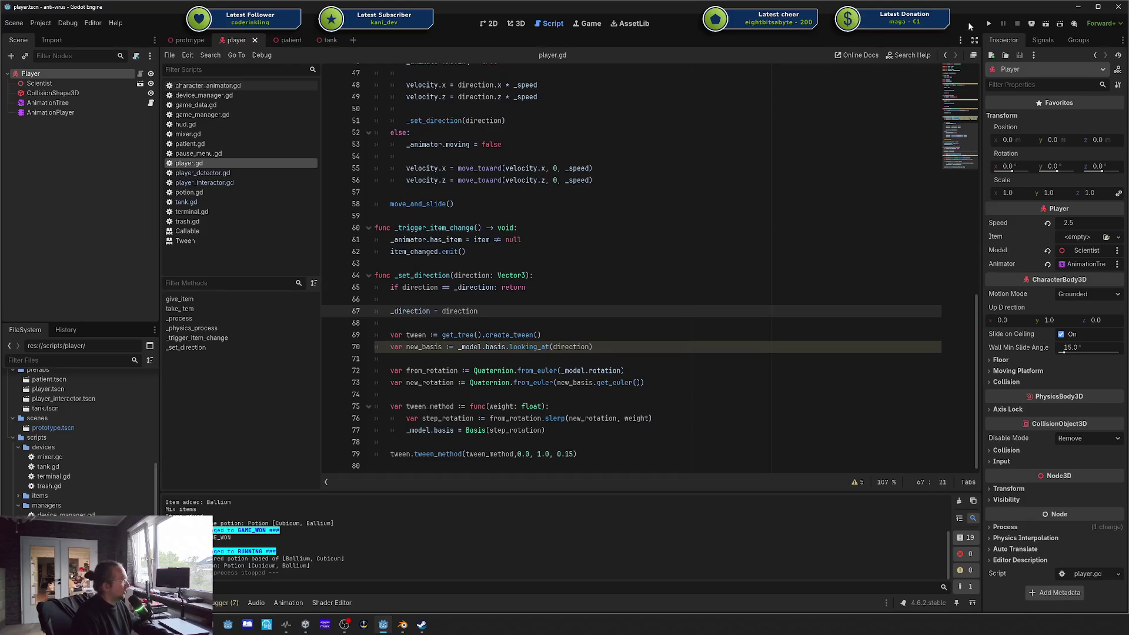
left_click(989, 23)
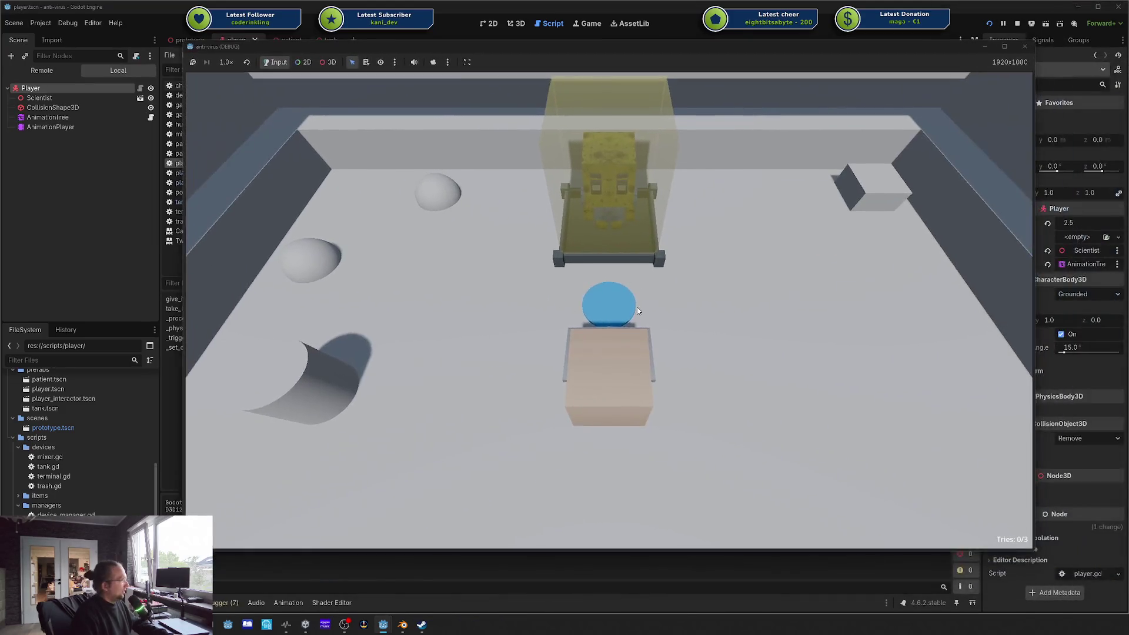
Step: Walk the character left and toward the back wall with A and W, then close the game
key("a")
key("w")
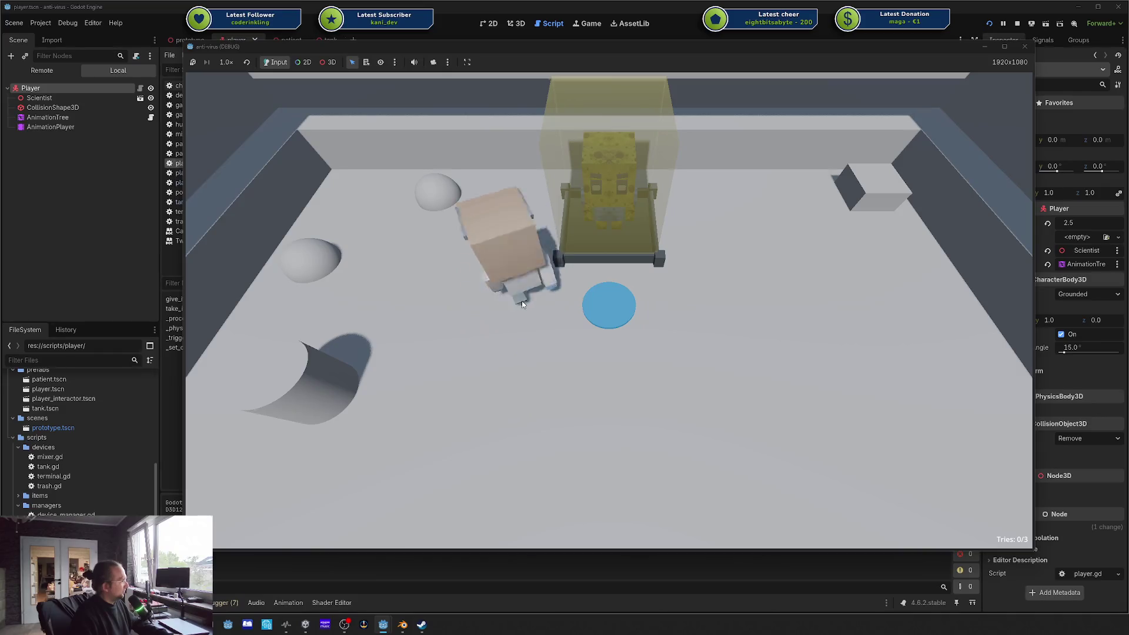
key("a")
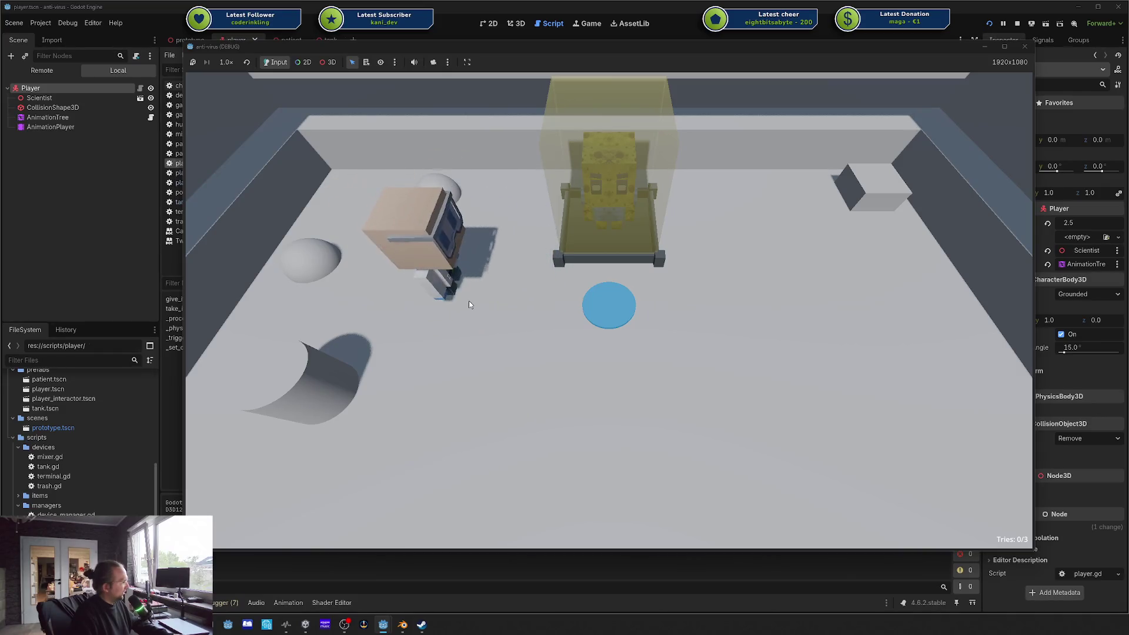
key("w")
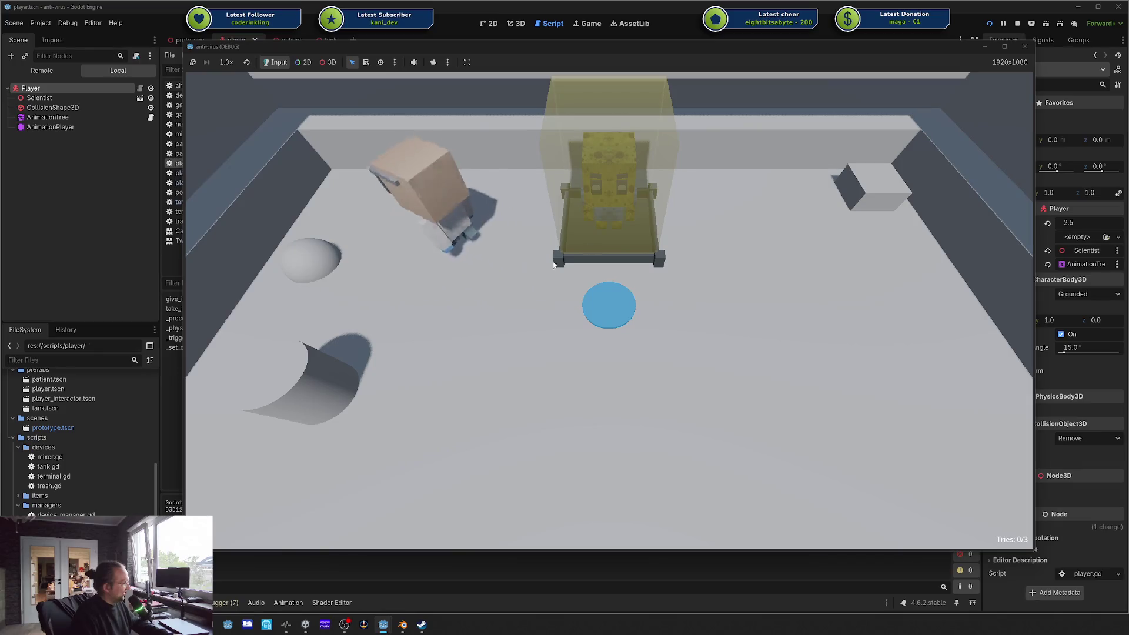
left_click(1025, 47)
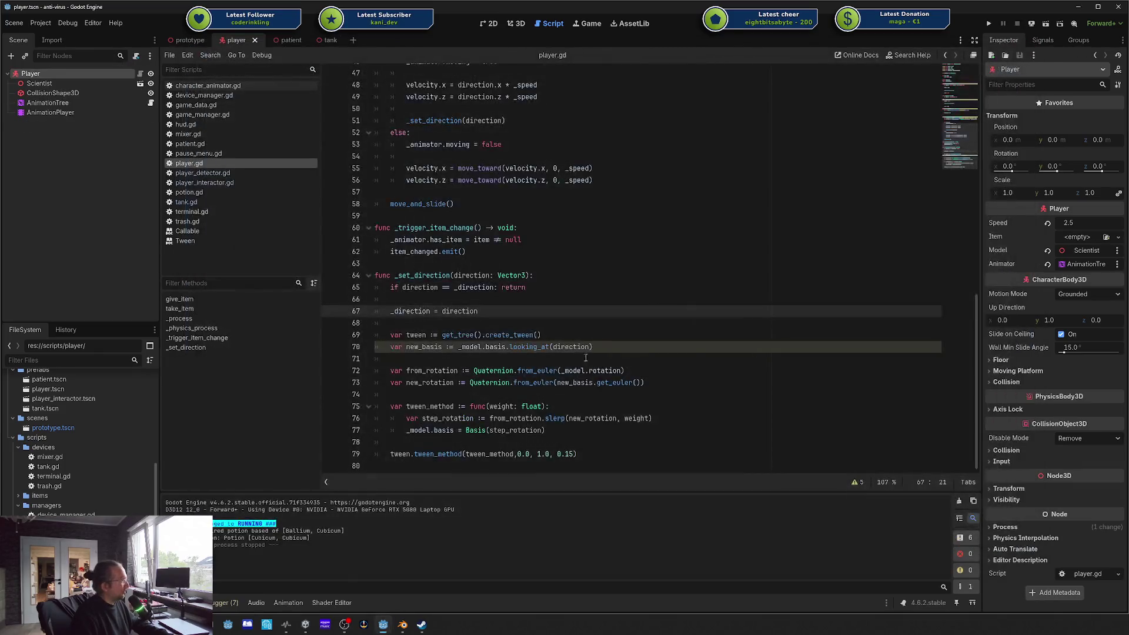
double_click(476, 371)
left_click(422, 347)
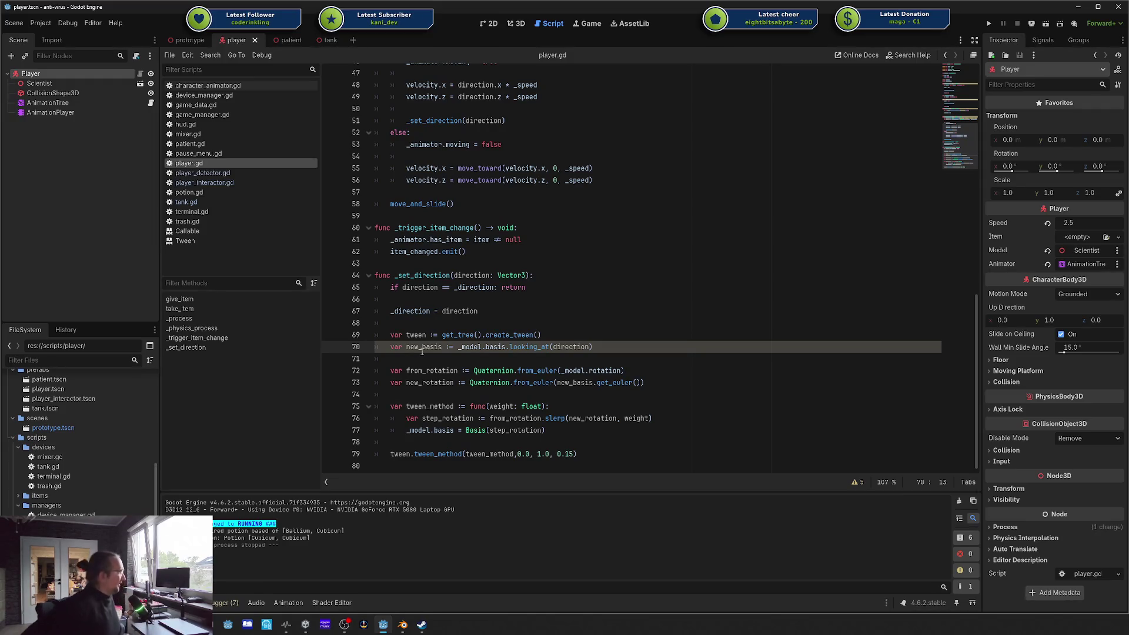
key("Down")
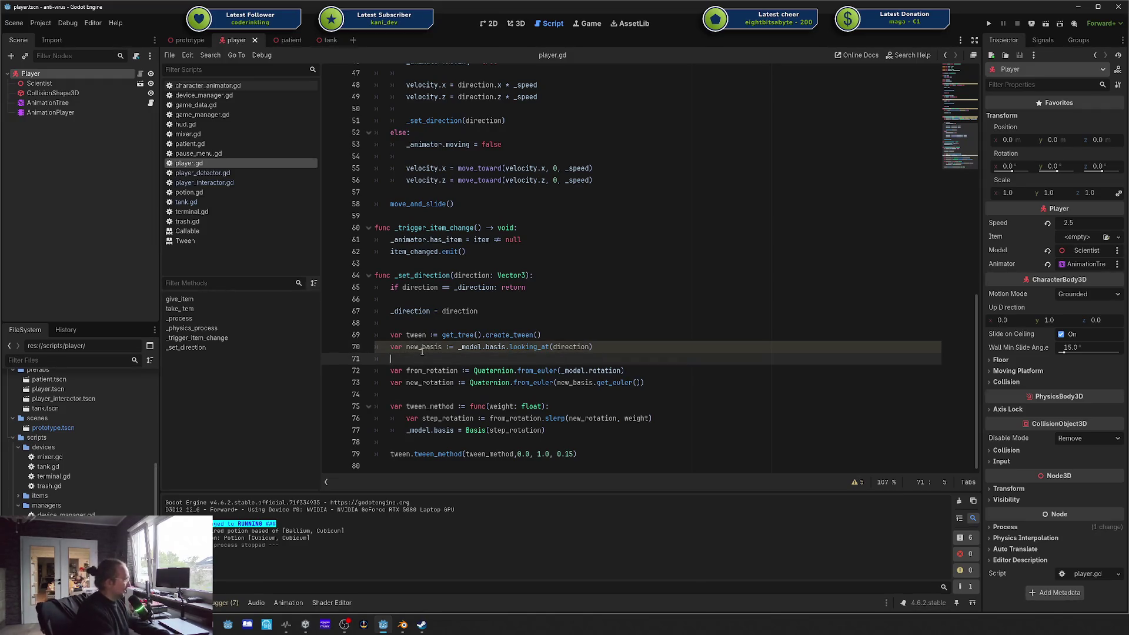
key("ctrl+BackSpace")
type("_mode")
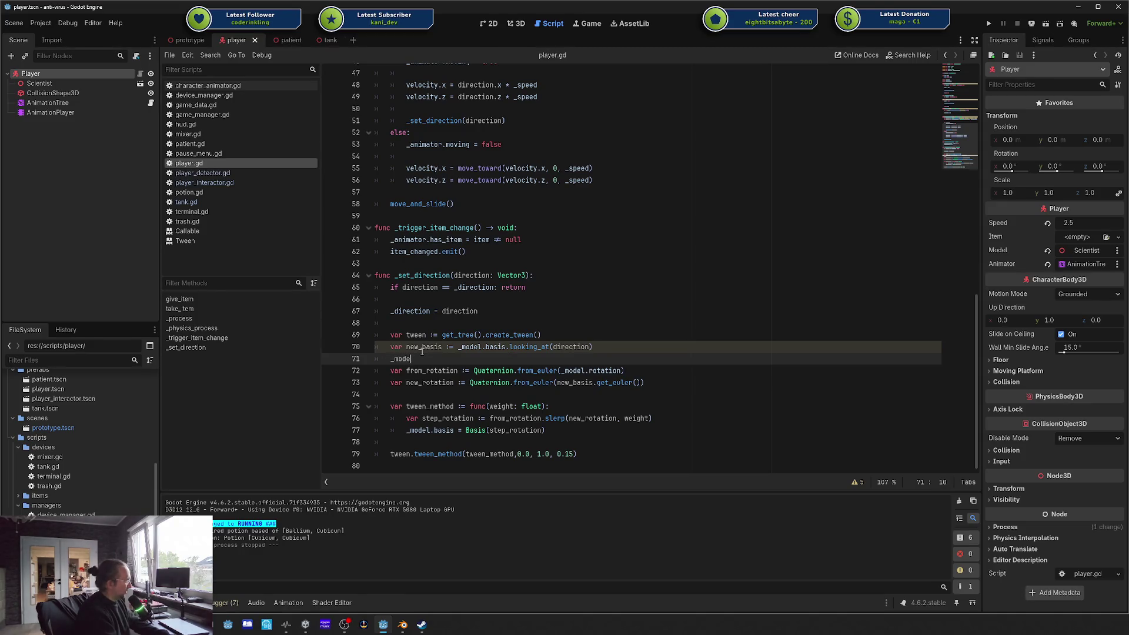
type("l.rotate")
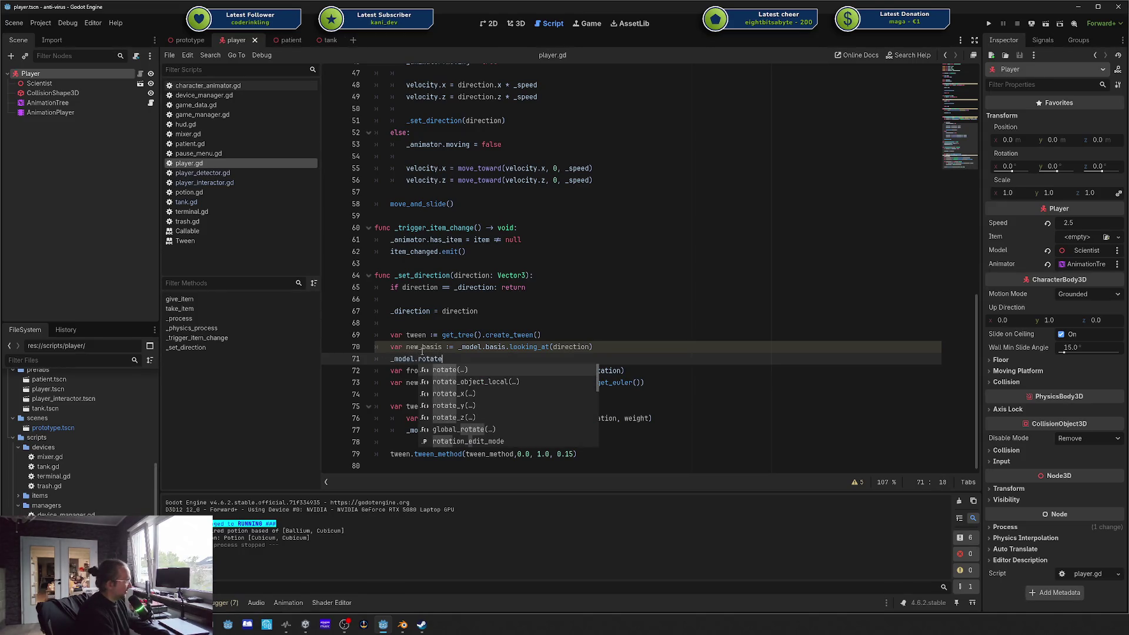
key("BackSpace")
key("BackSpace")
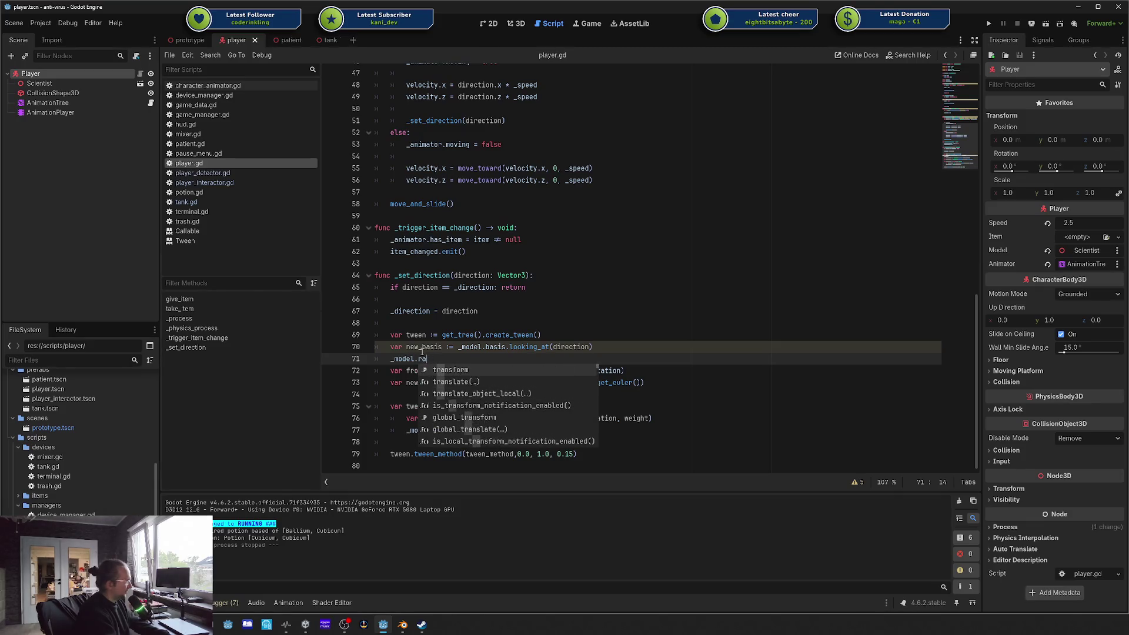
type("otation")
key("Escape")
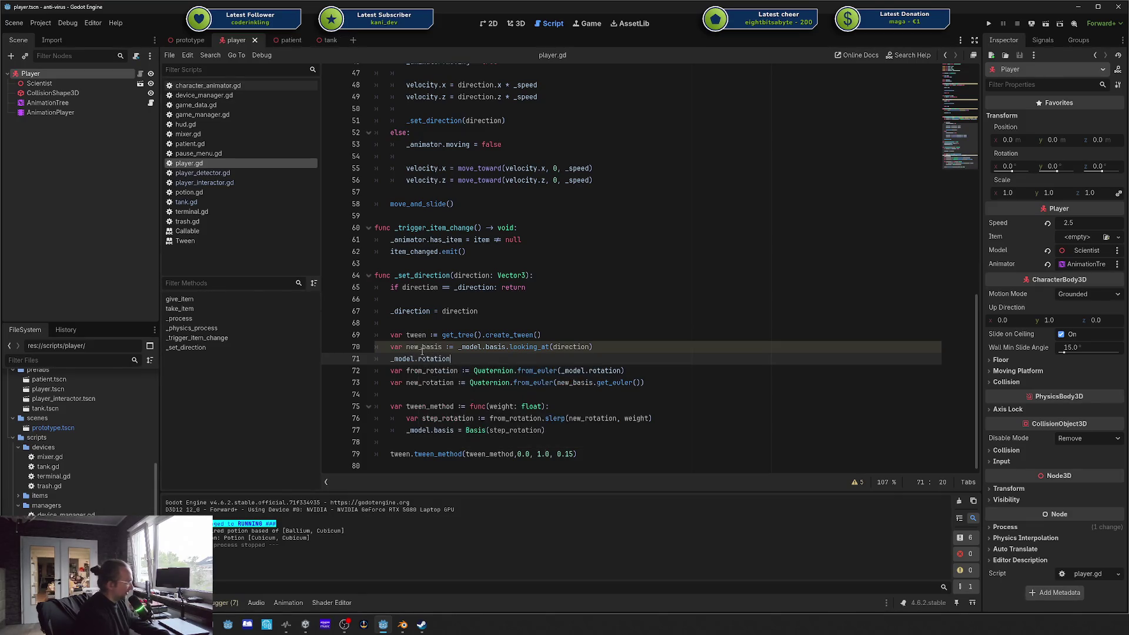
mouse_move(429, 359)
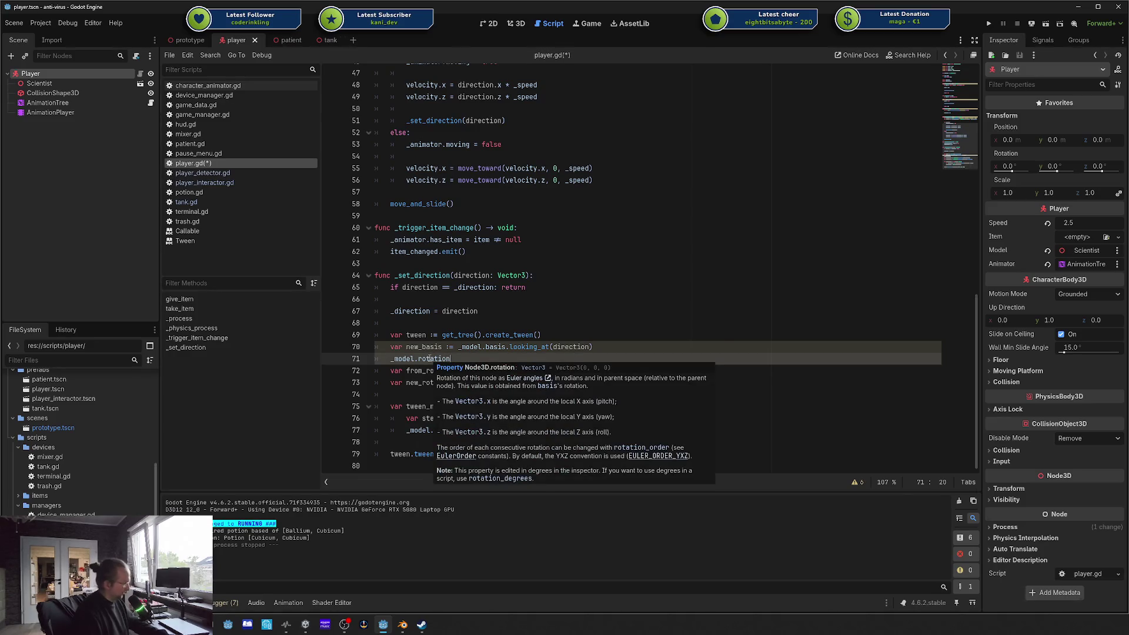
key("shift+Home")
key("BackSpace")
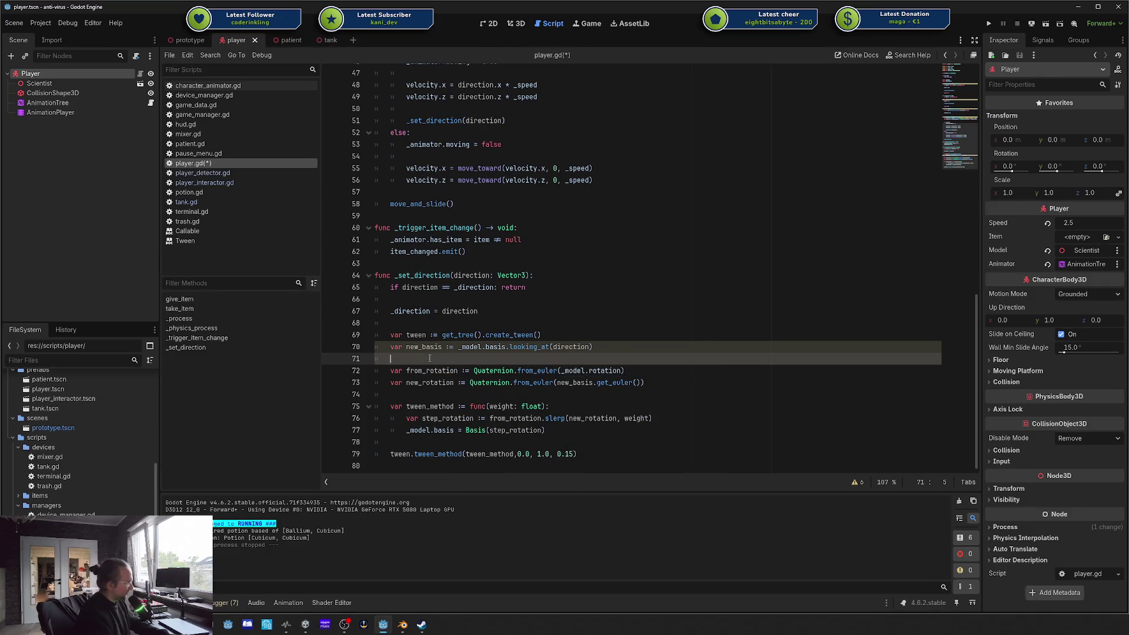
key("ctrl+s")
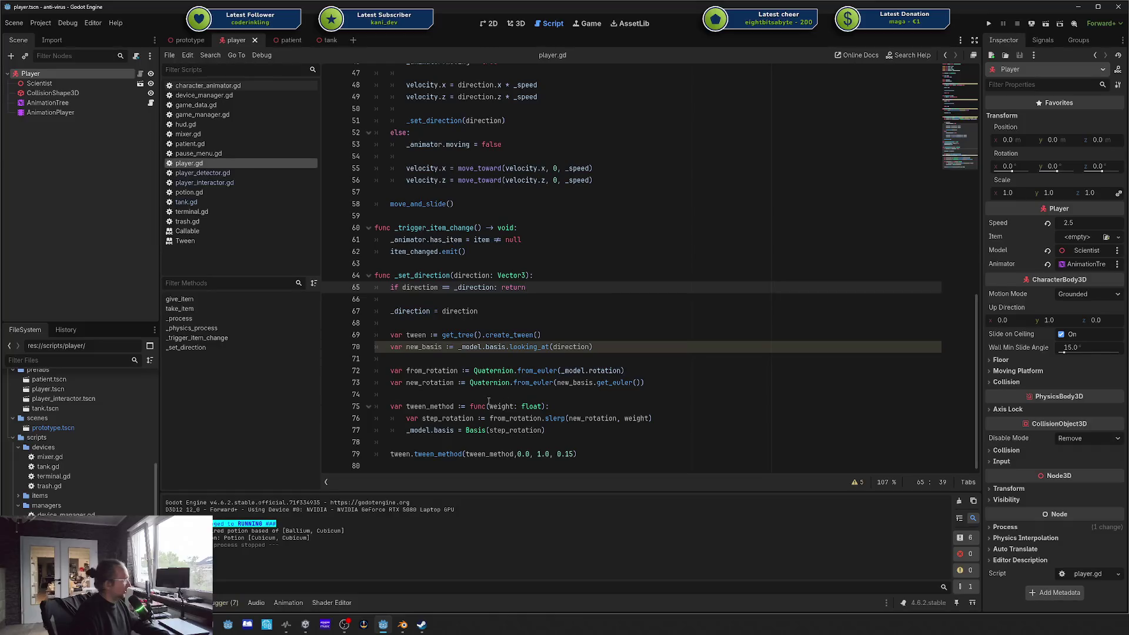
left_click_drag(604, 449, 406, 390)
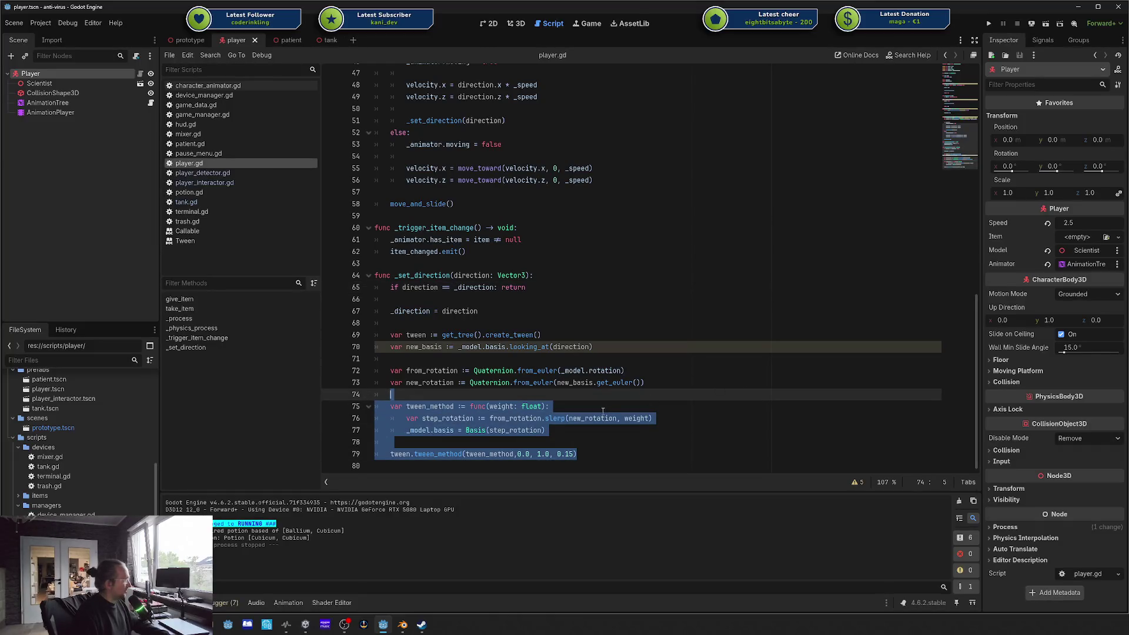
left_click(552, 408)
left_click(482, 382)
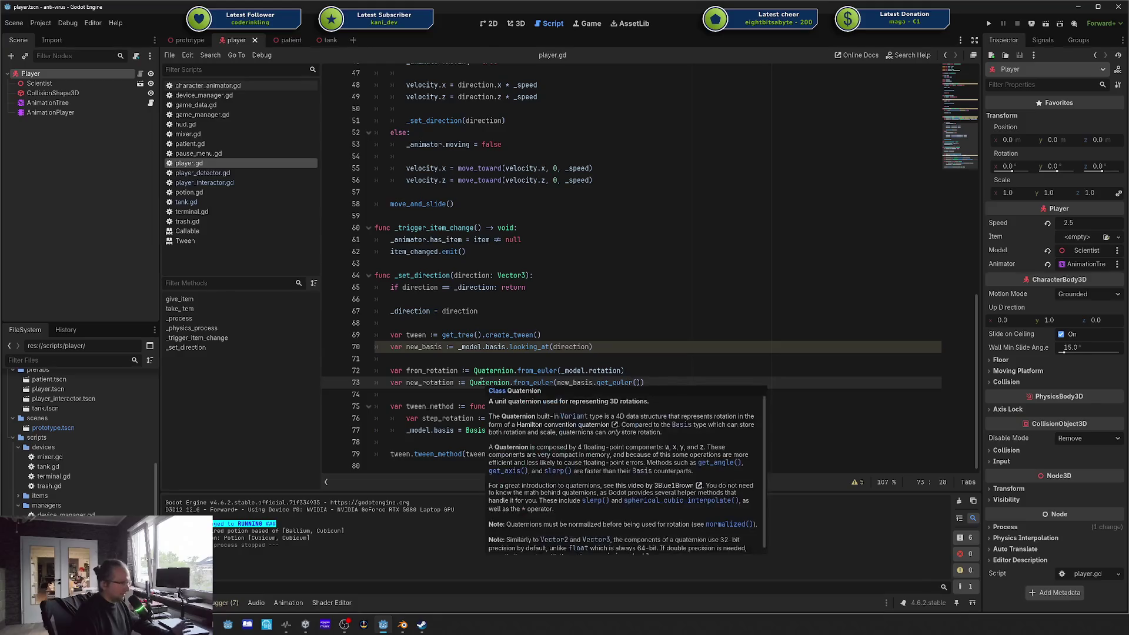
left_click(636, 350)
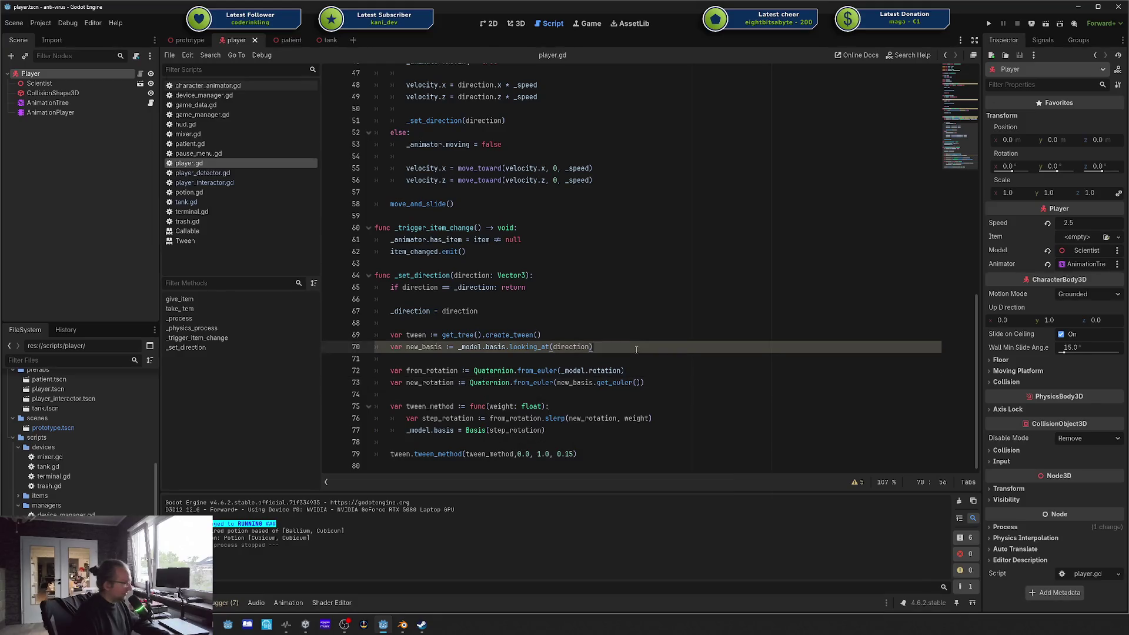
double_click(449, 371)
left_click(441, 357)
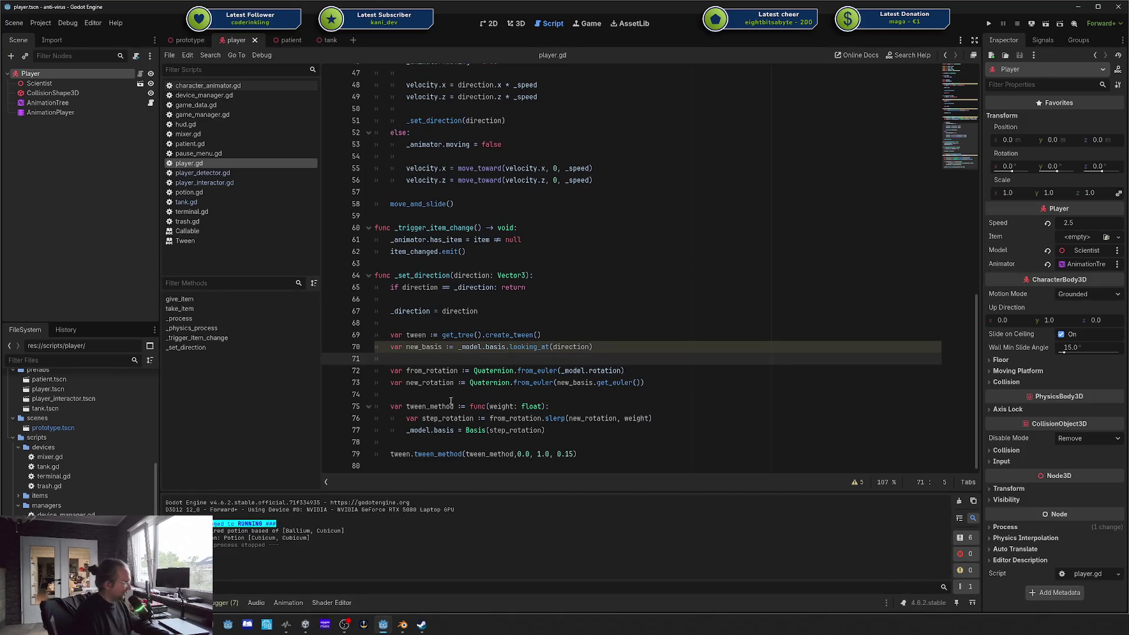
left_click_drag(428, 407, 505, 429)
left_click(519, 433)
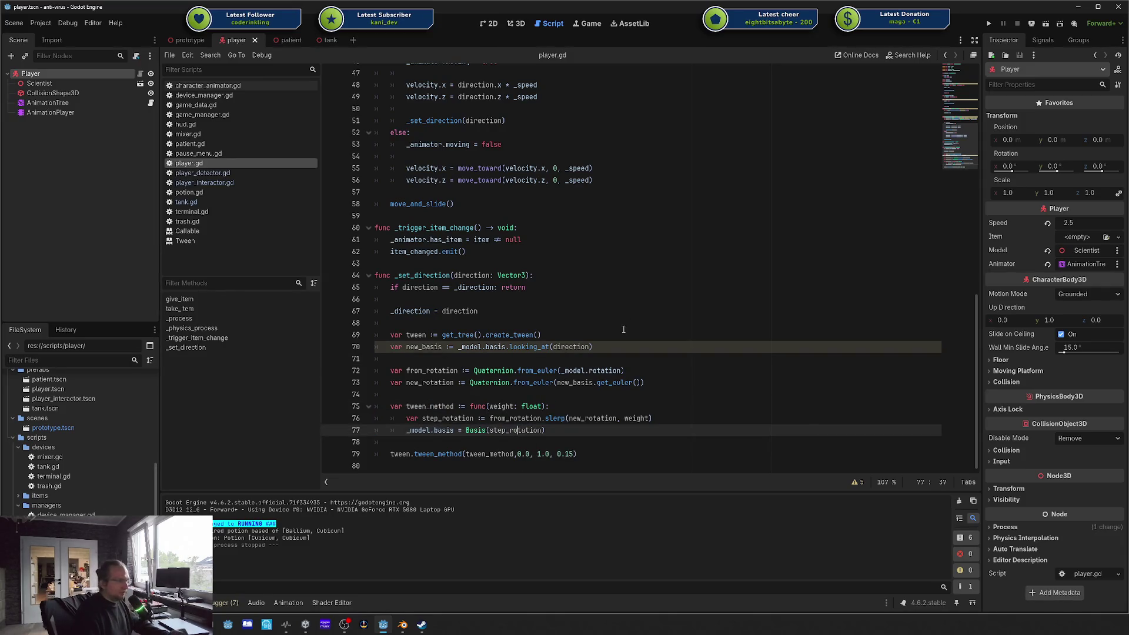
left_click(646, 358)
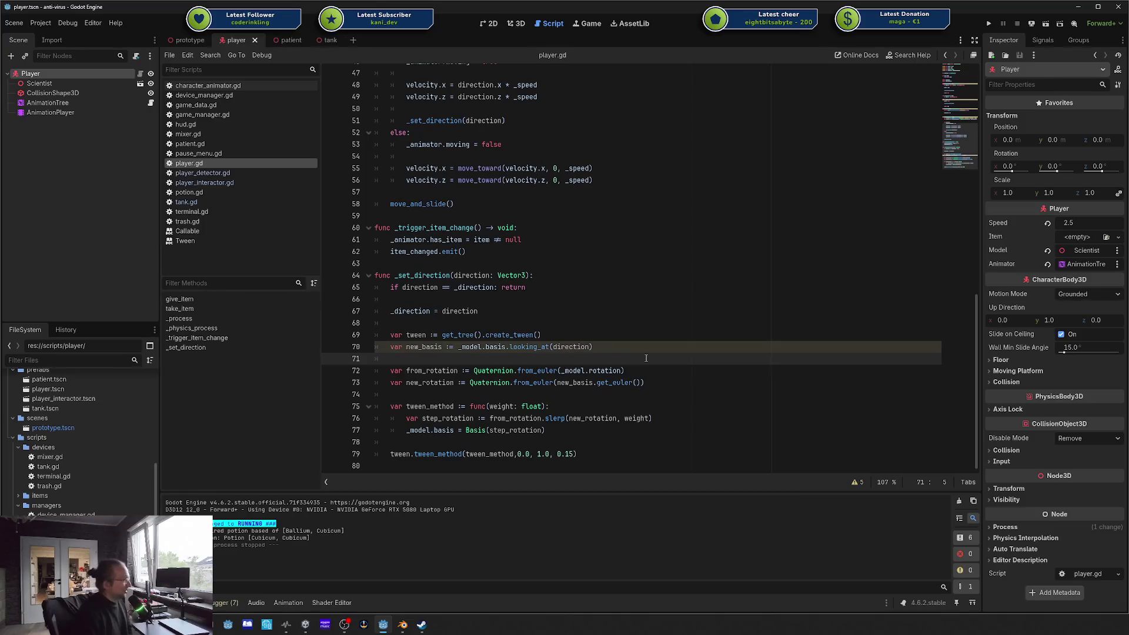
left_click(575, 322)
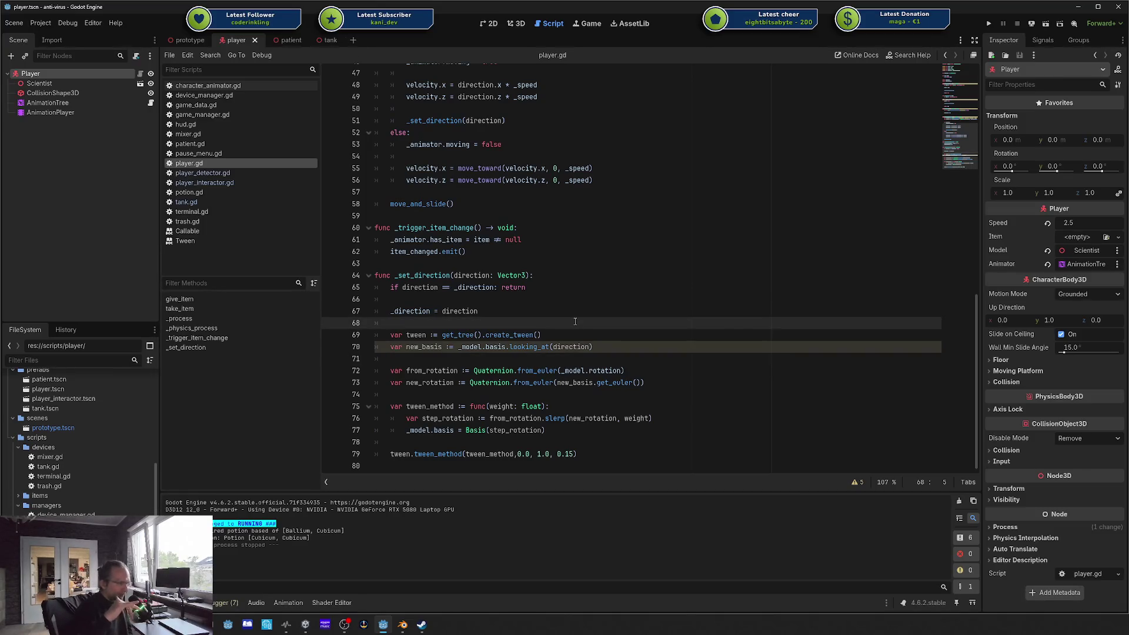
left_click(566, 213)
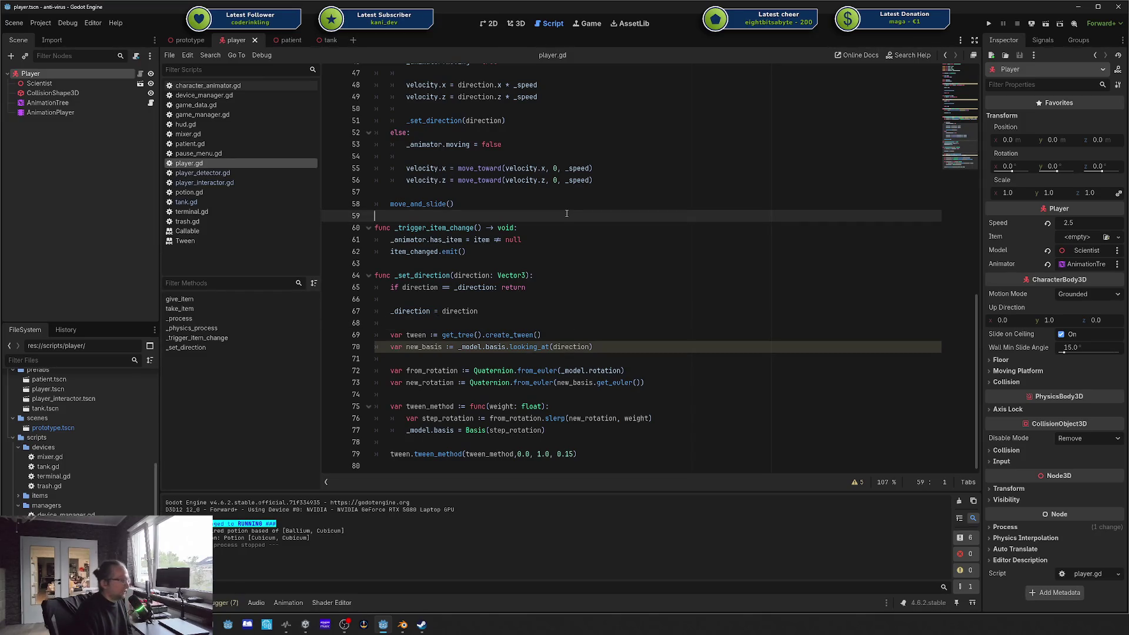
left_click(557, 276)
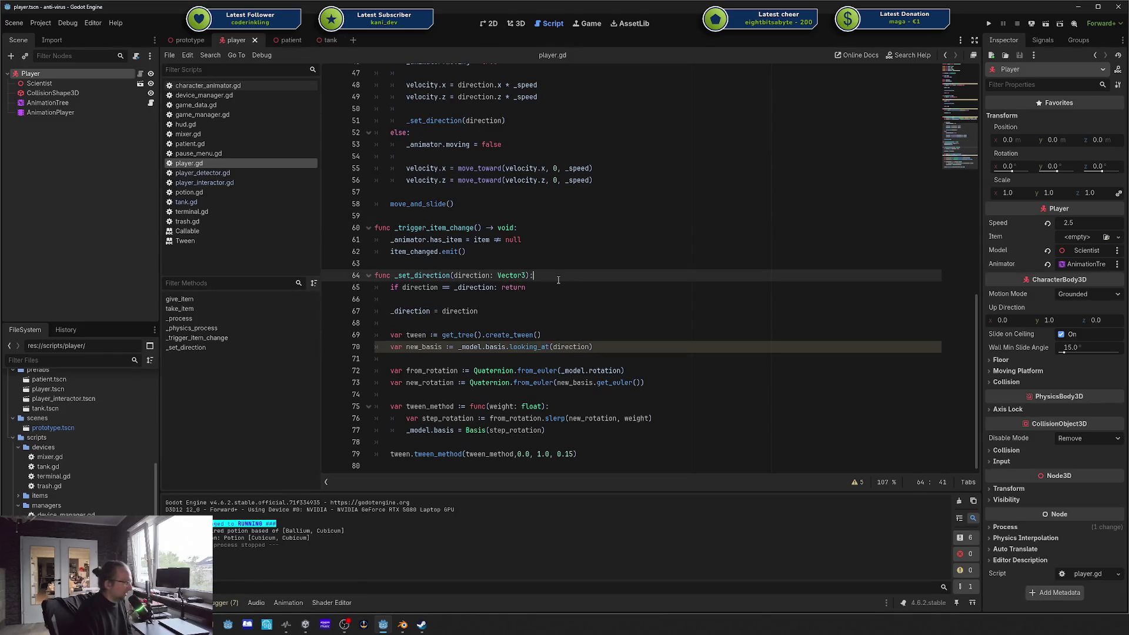
left_click(571, 264)
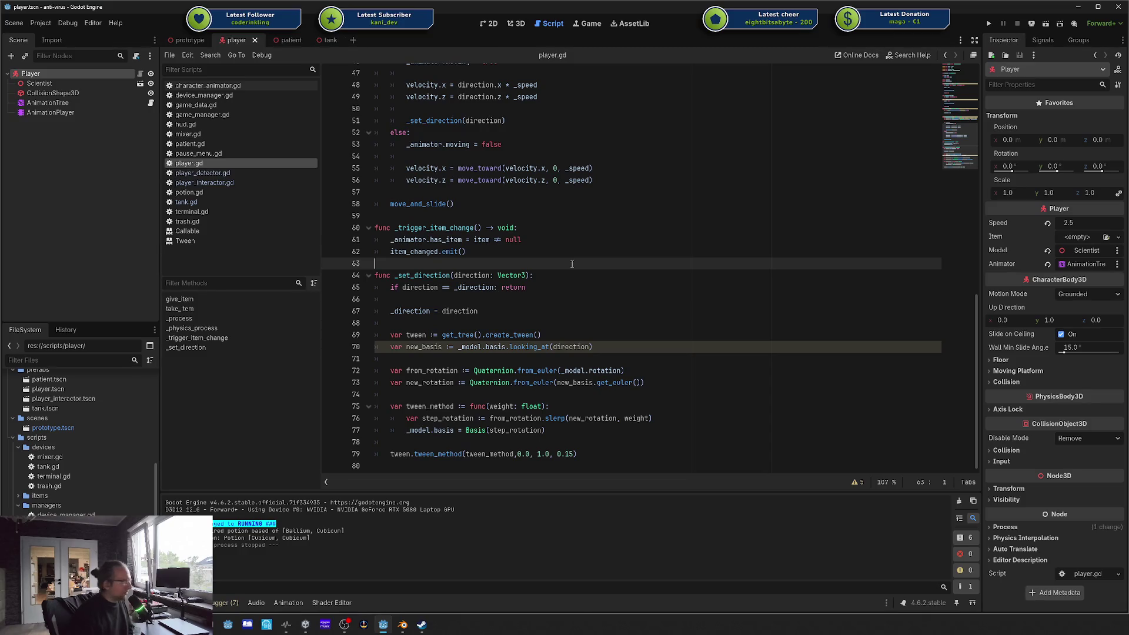
scroll(620, 247, "up", 6)
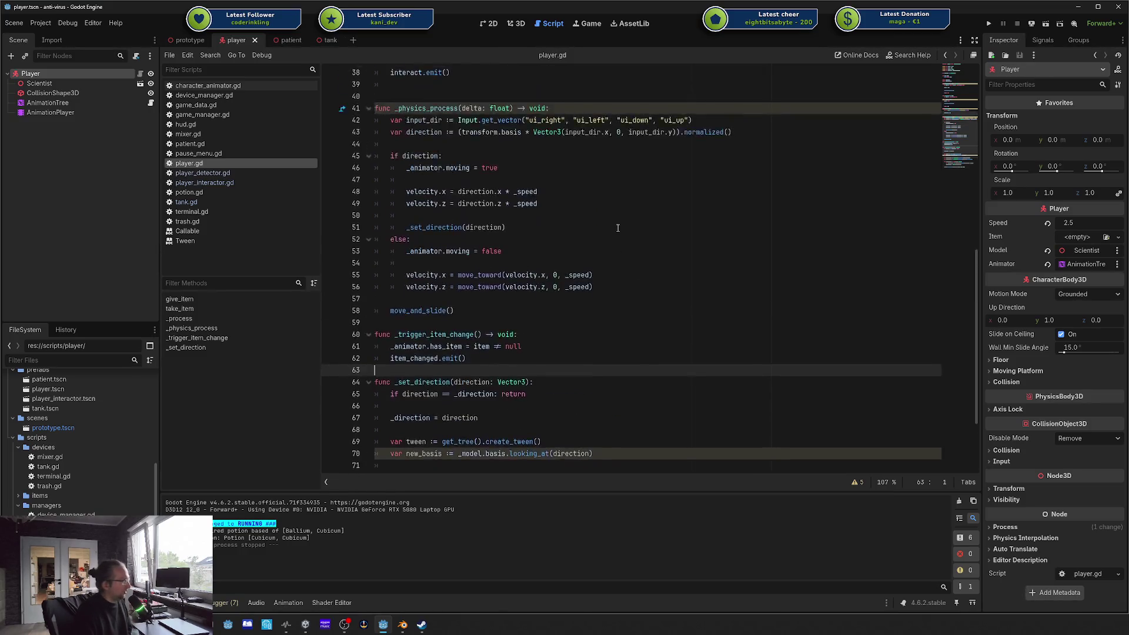
left_click(629, 287)
scroll(630, 291, "down", 2)
scroll(630, 291, "down", 2)
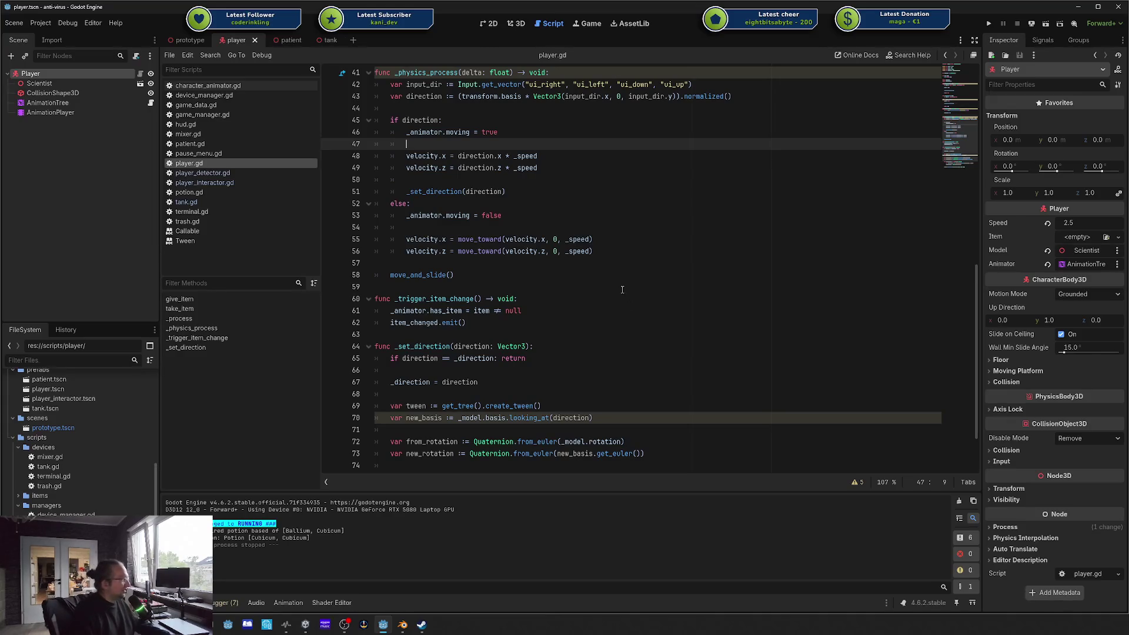
scroll(622, 288, "down", 2)
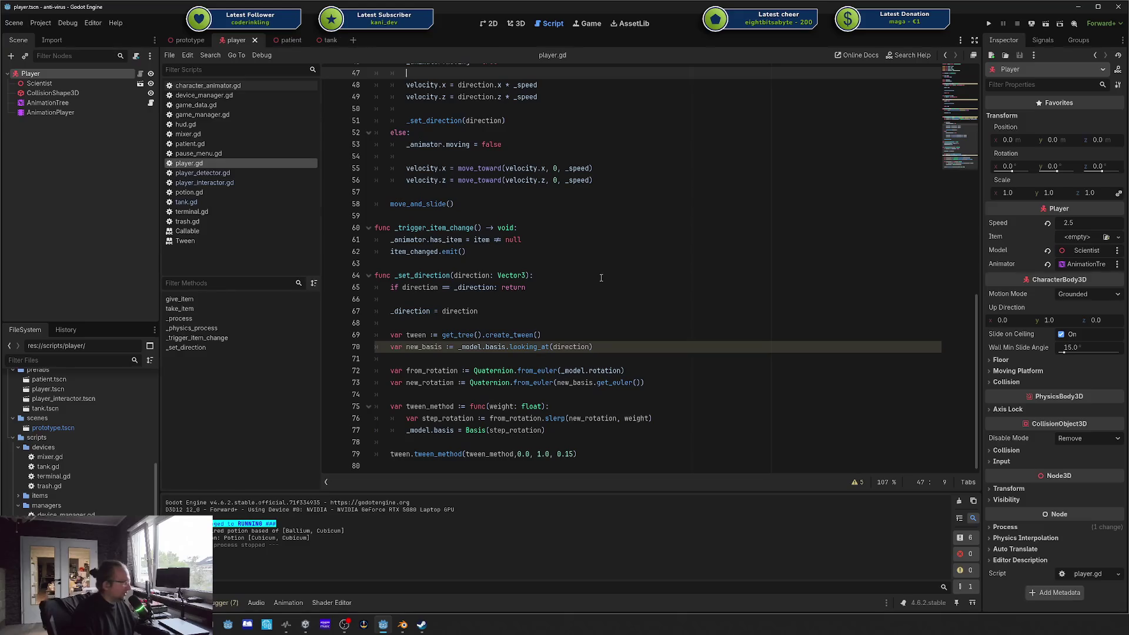
left_click(593, 286)
left_click(593, 275)
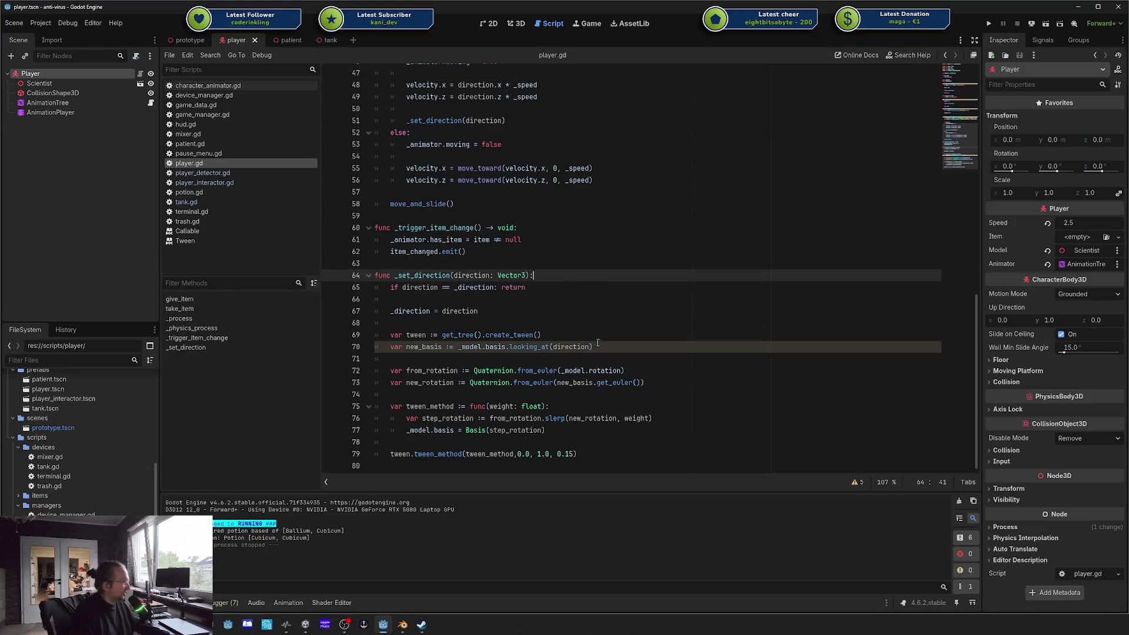
scroll(553, 287, "up", 6)
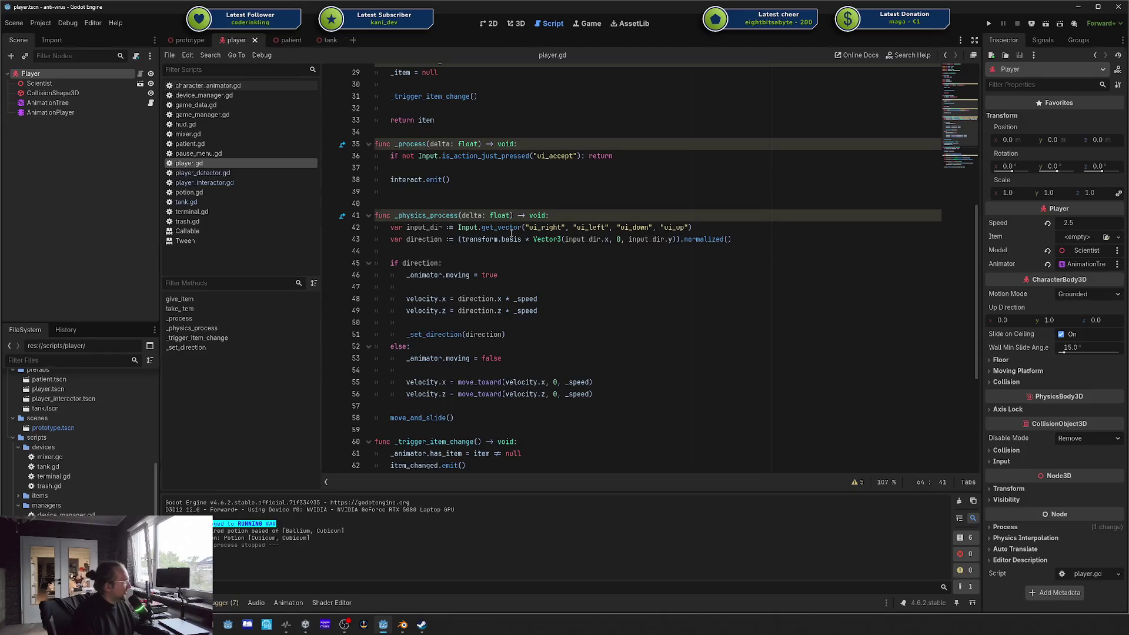
scroll(510, 233, "down", 6)
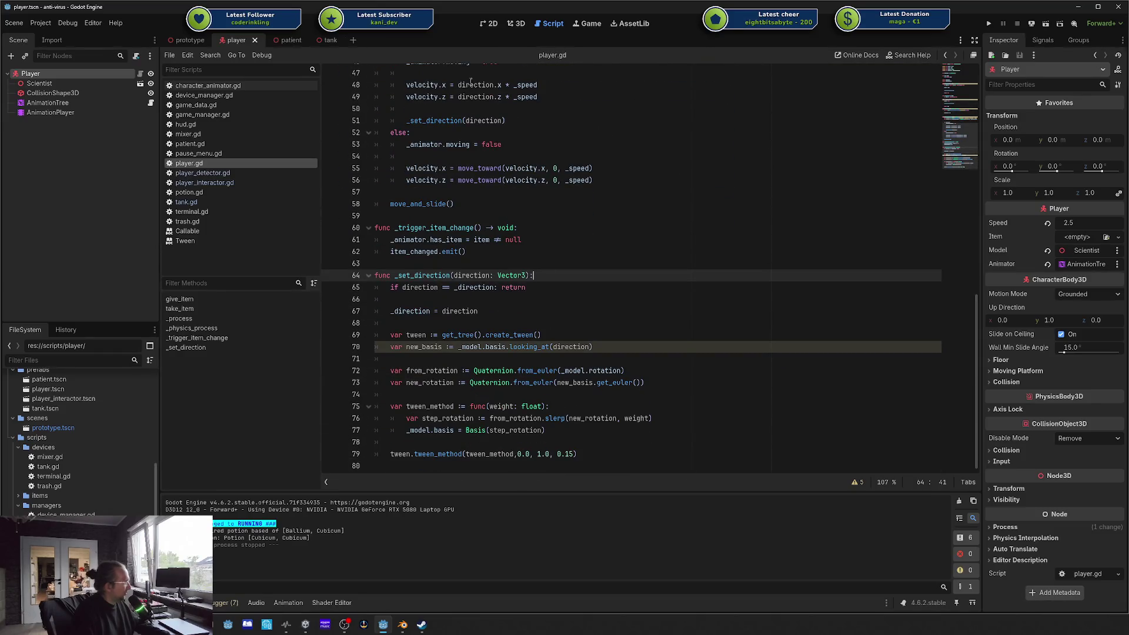
Step: From the tank scene, look through the mixer.gd, potion.gd and tank.gd scripts
left_click(319, 40)
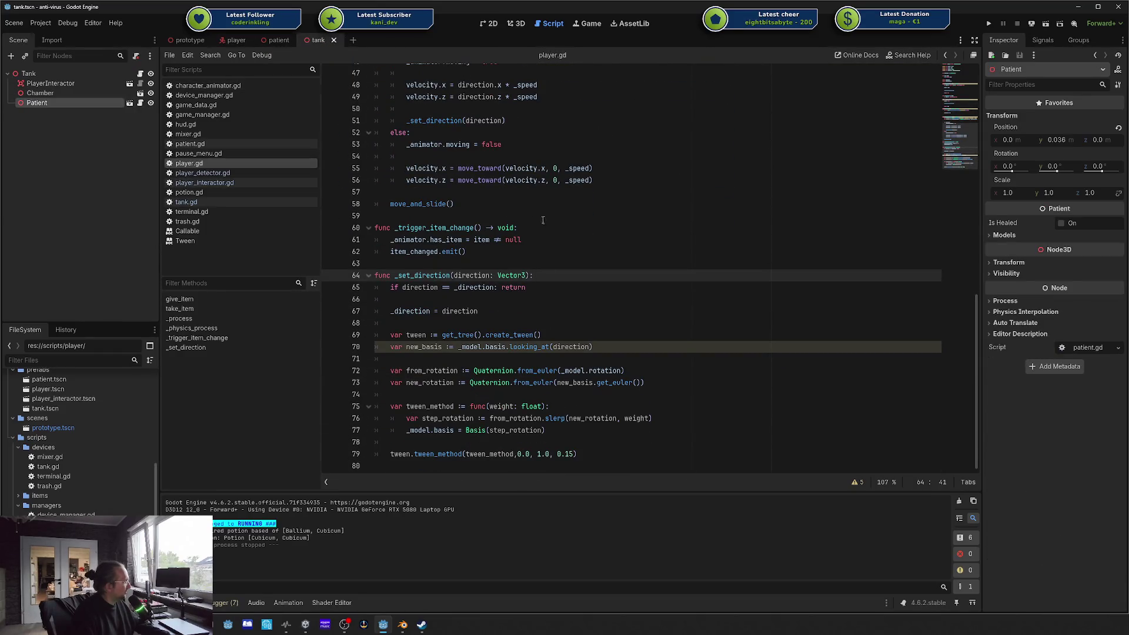
scroll(543, 220, "up", 7)
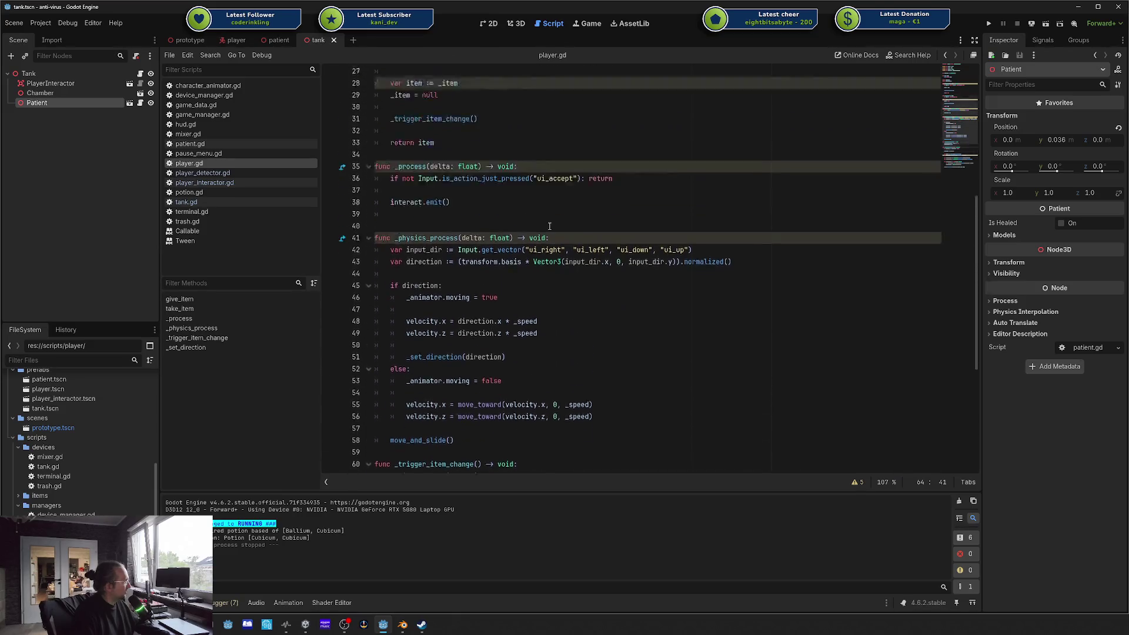
scroll(460, 137, "down", 7)
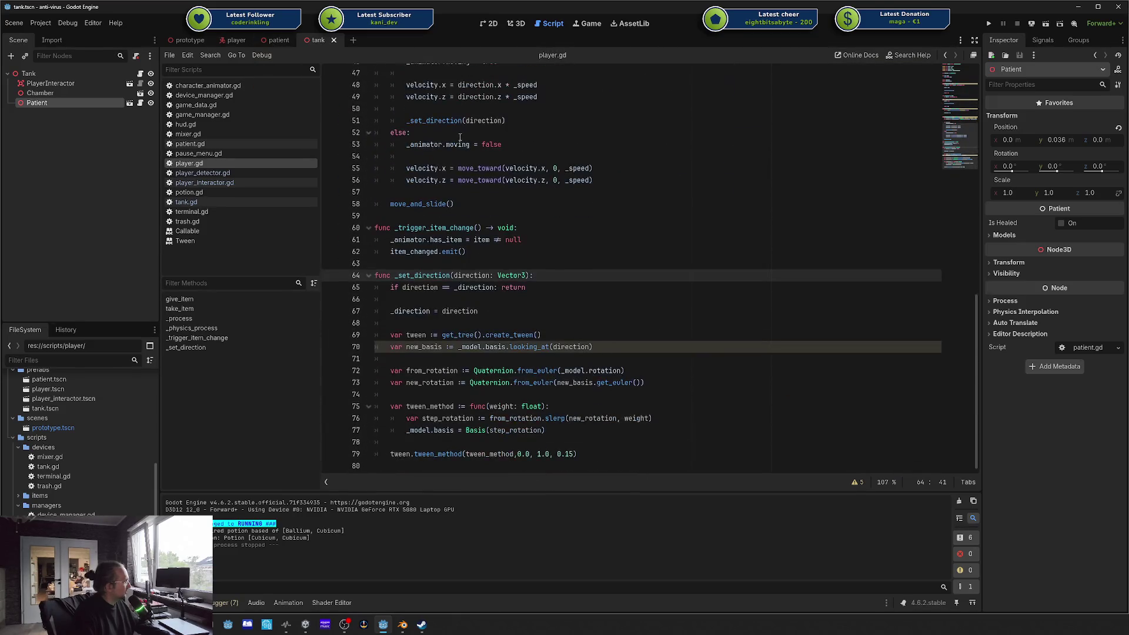
left_click(194, 134)
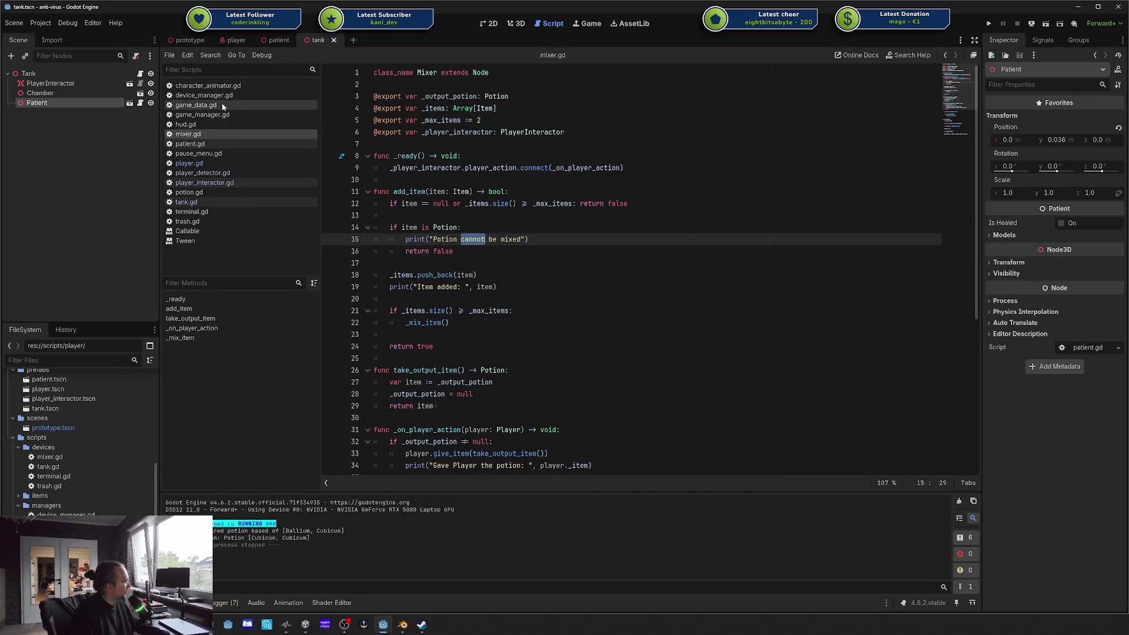
left_click(197, 193)
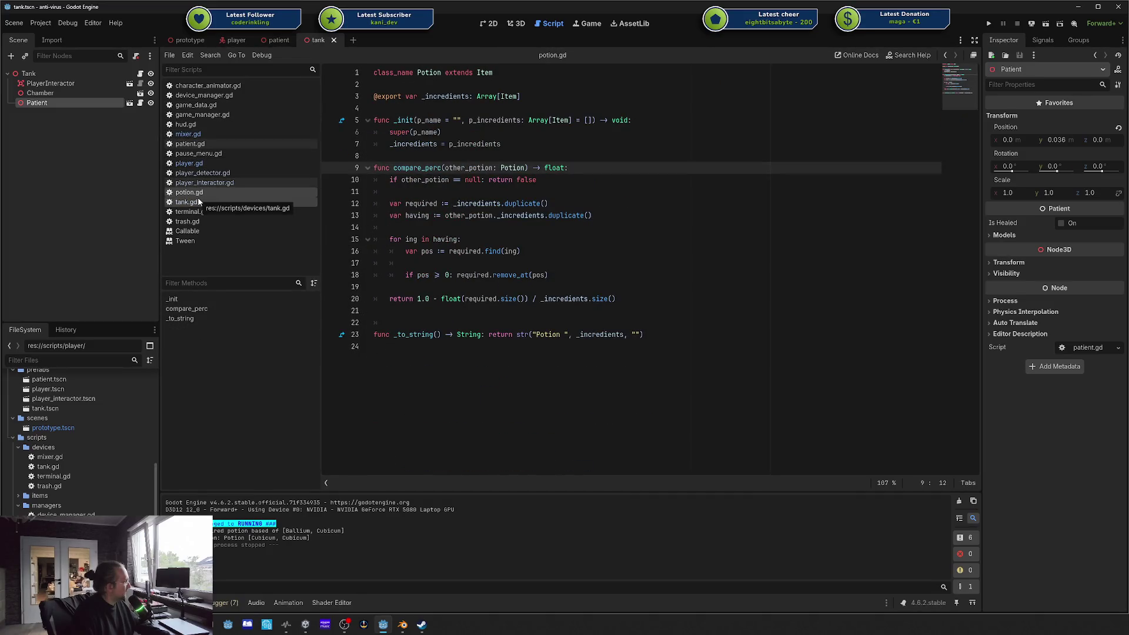
left_click(198, 201)
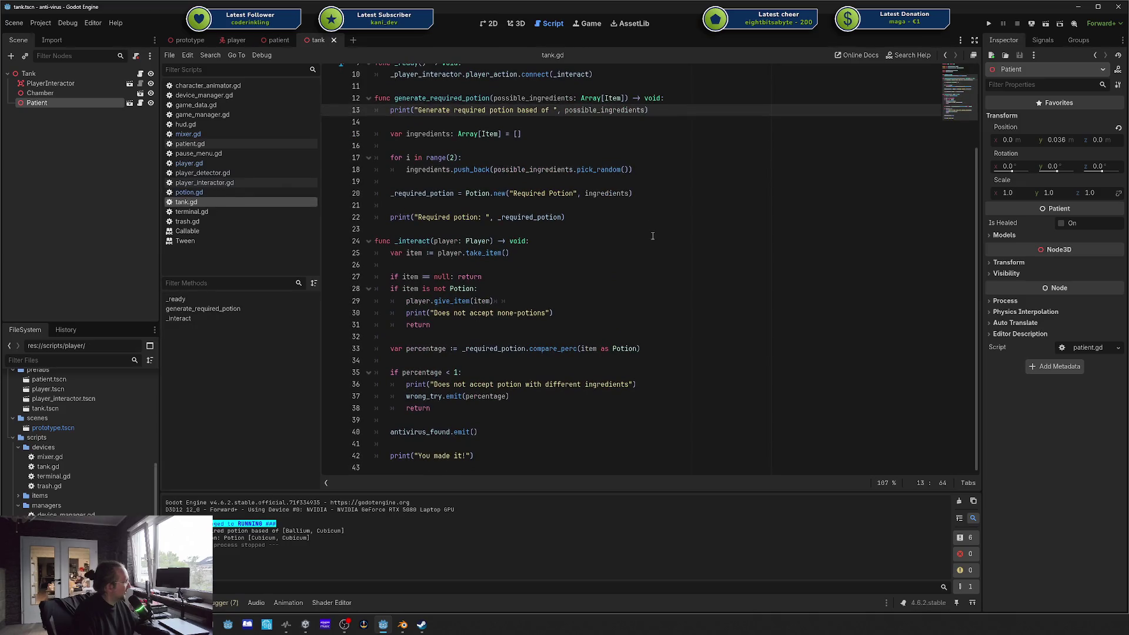
scroll(652, 235, "up", 3)
scroll(652, 236, "down", 3)
scroll(653, 235, "up", 3)
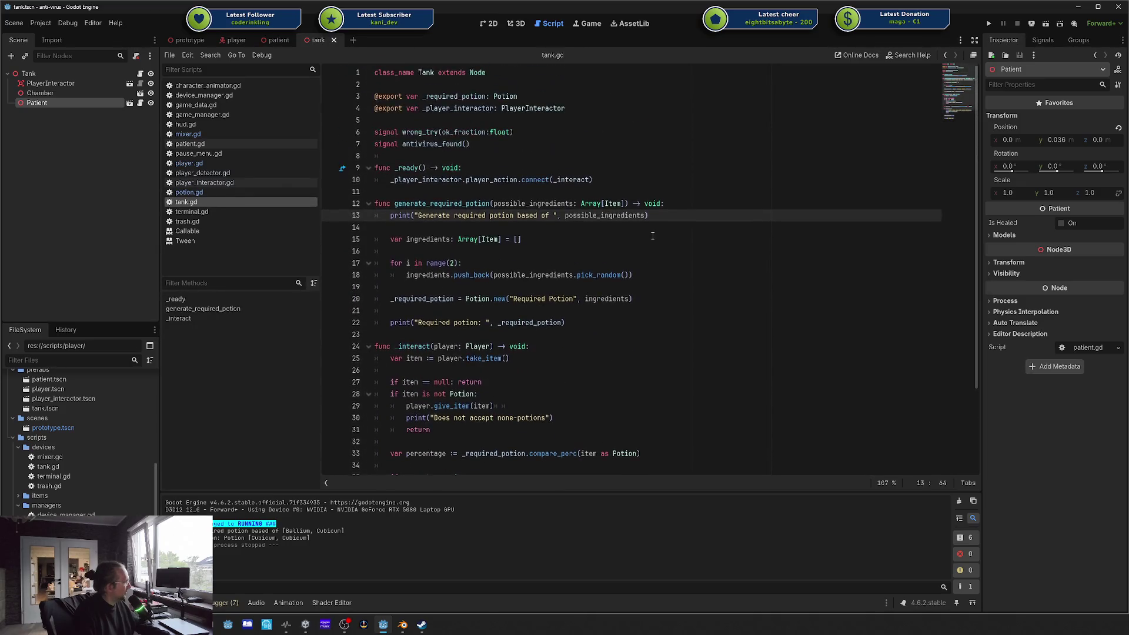
Step: Revisit mixer.gd, character_animator.gd and device_manager.gd, then scroll through game_data.gd's properties
left_click(214, 134)
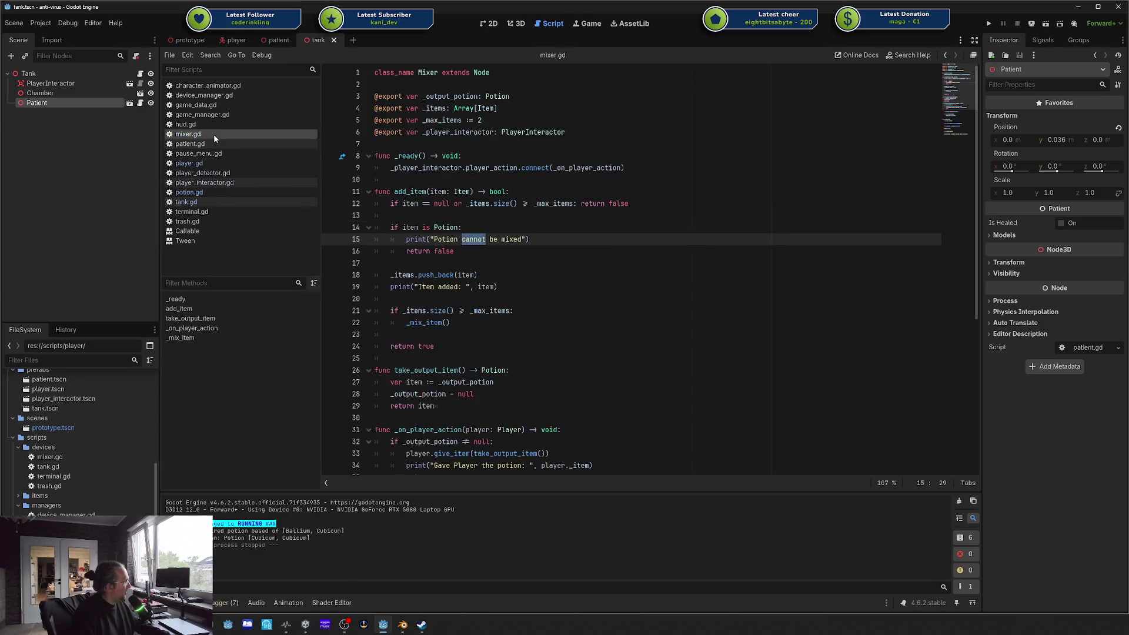
scroll(590, 227, "down", 2)
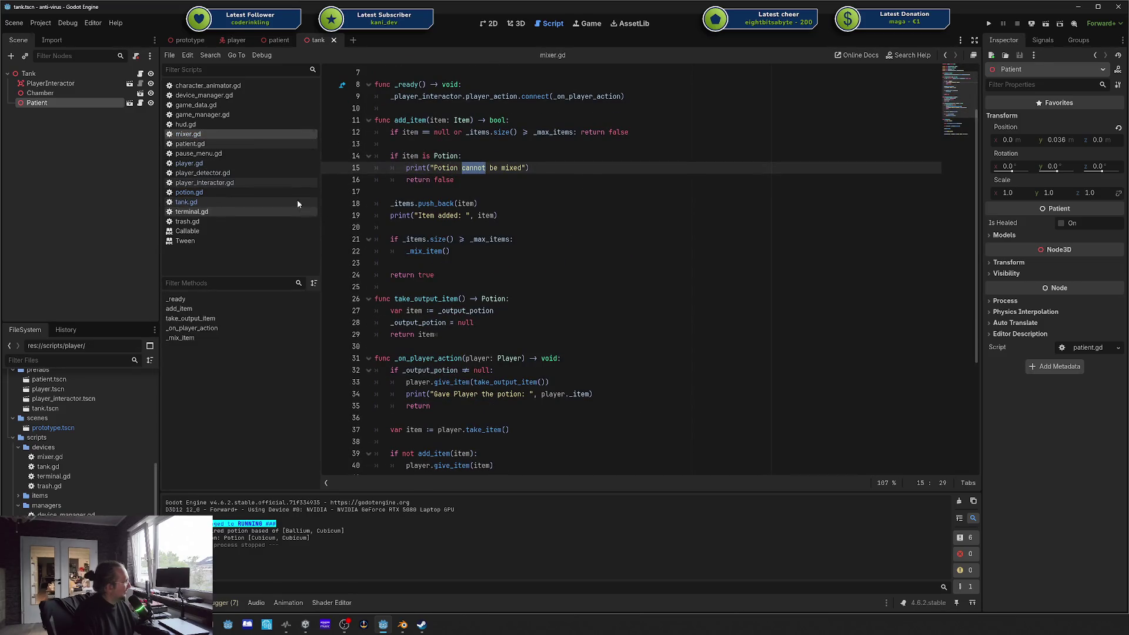
left_click(238, 86)
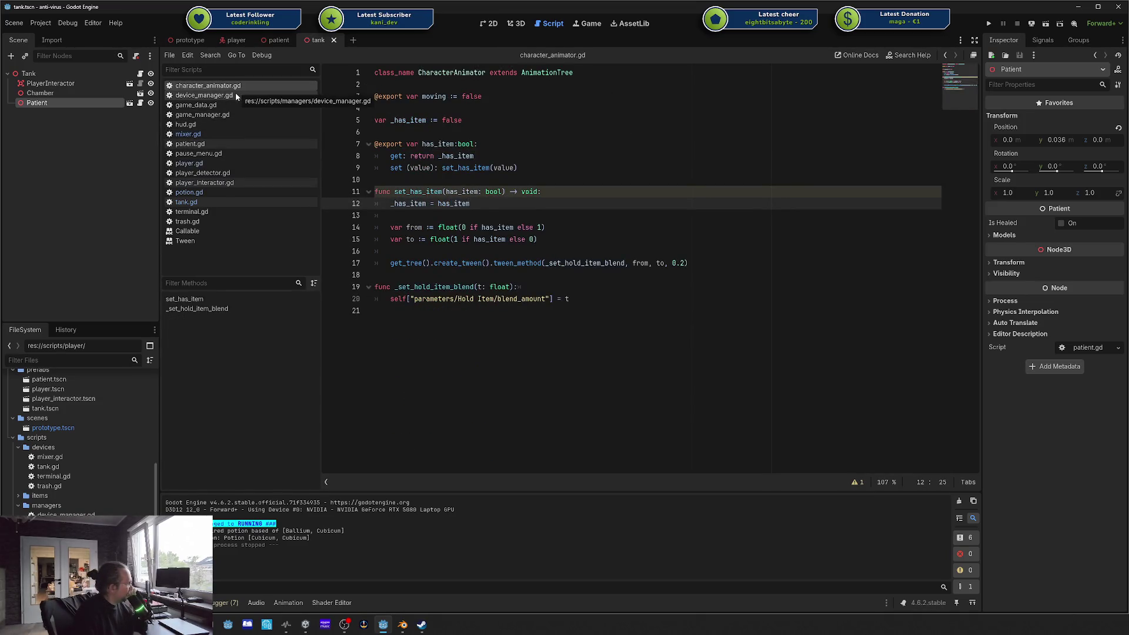
left_click(236, 95)
left_click(234, 105)
scroll(235, 118, "down", 6)
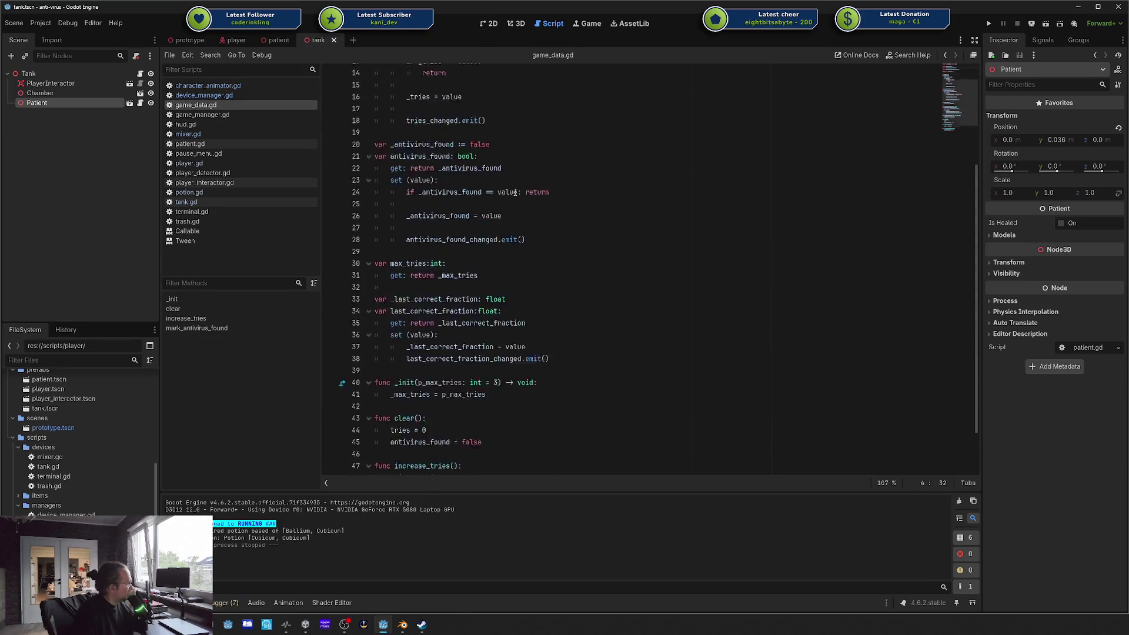
Step: Read through game_manager.gd, hud.gd, patient.gd, pause_menu.gd and player.gd
left_click(200, 118)
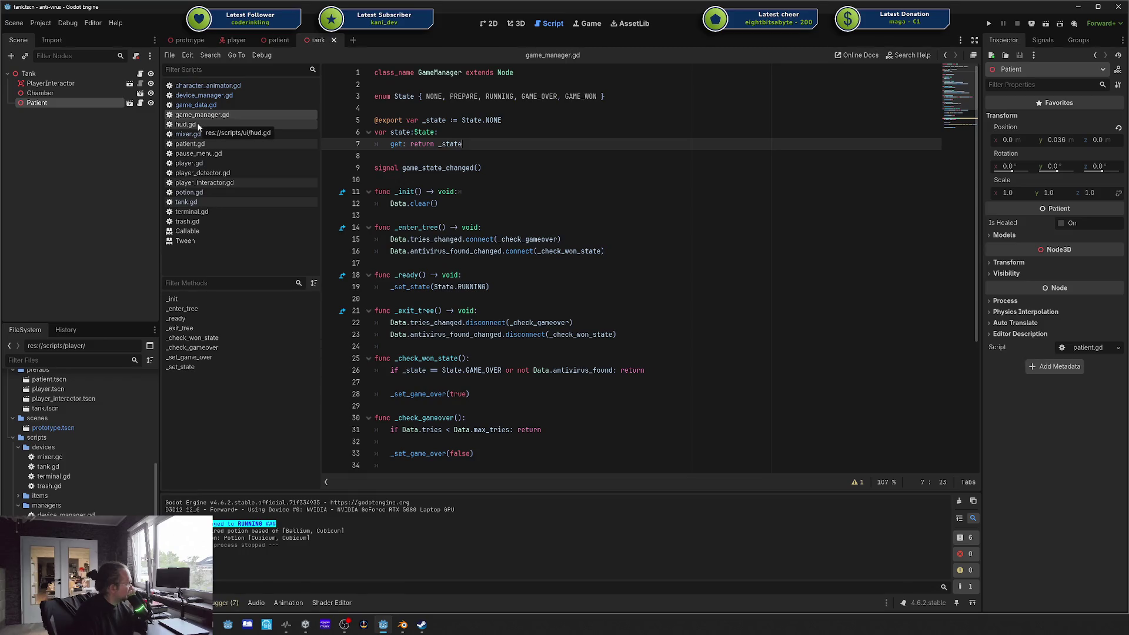
left_click(197, 124)
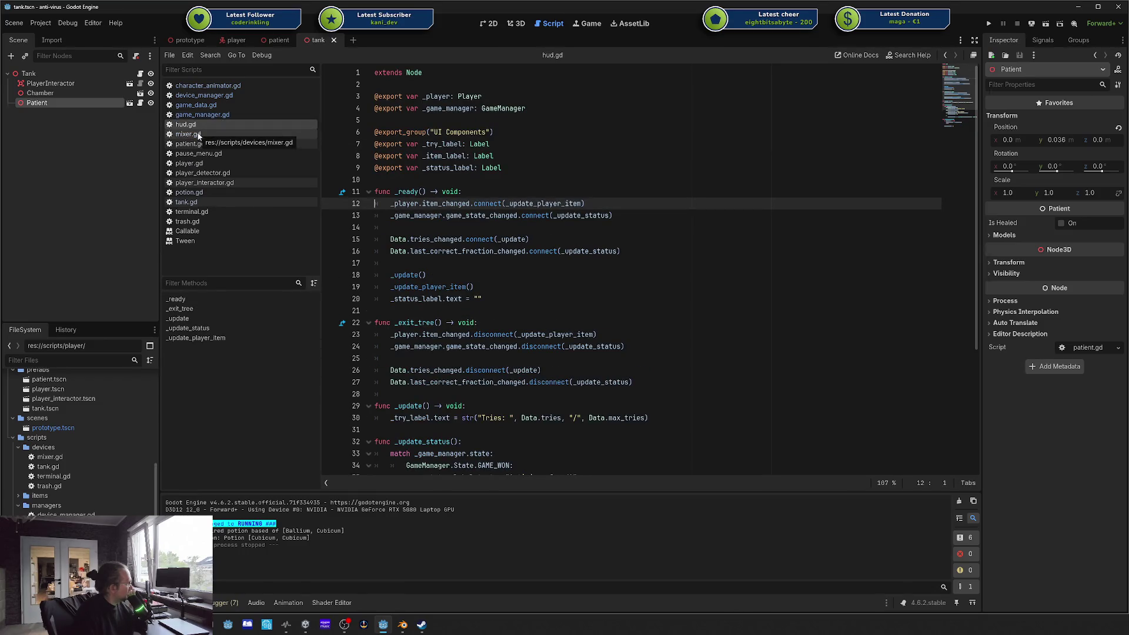
scroll(633, 208, "down", 3)
scroll(634, 208, "down", 2)
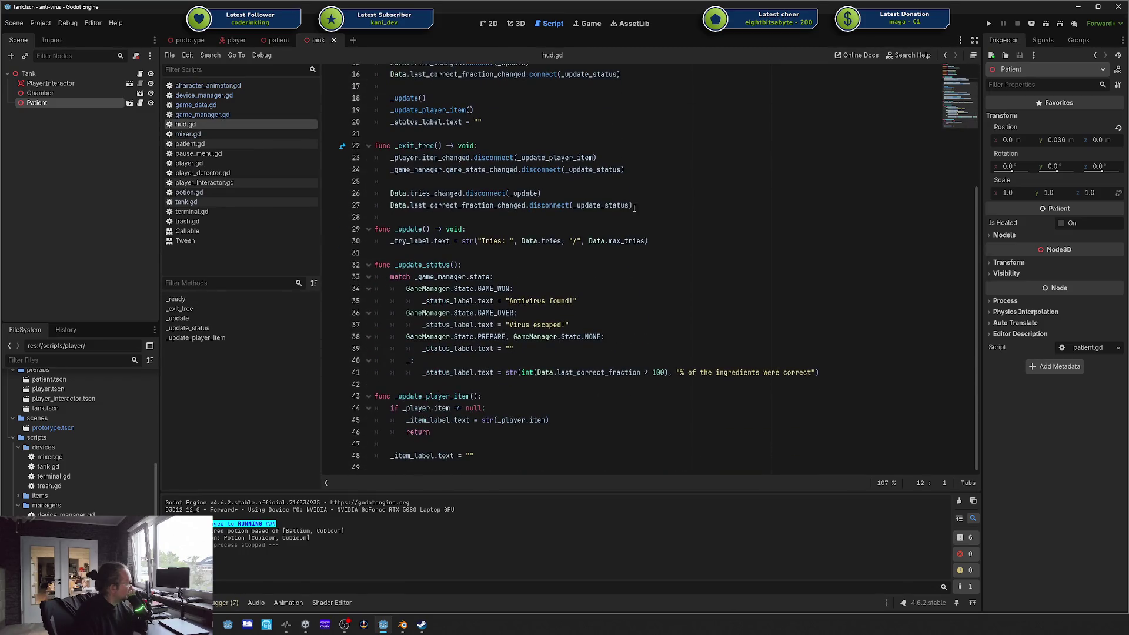
left_click(226, 144)
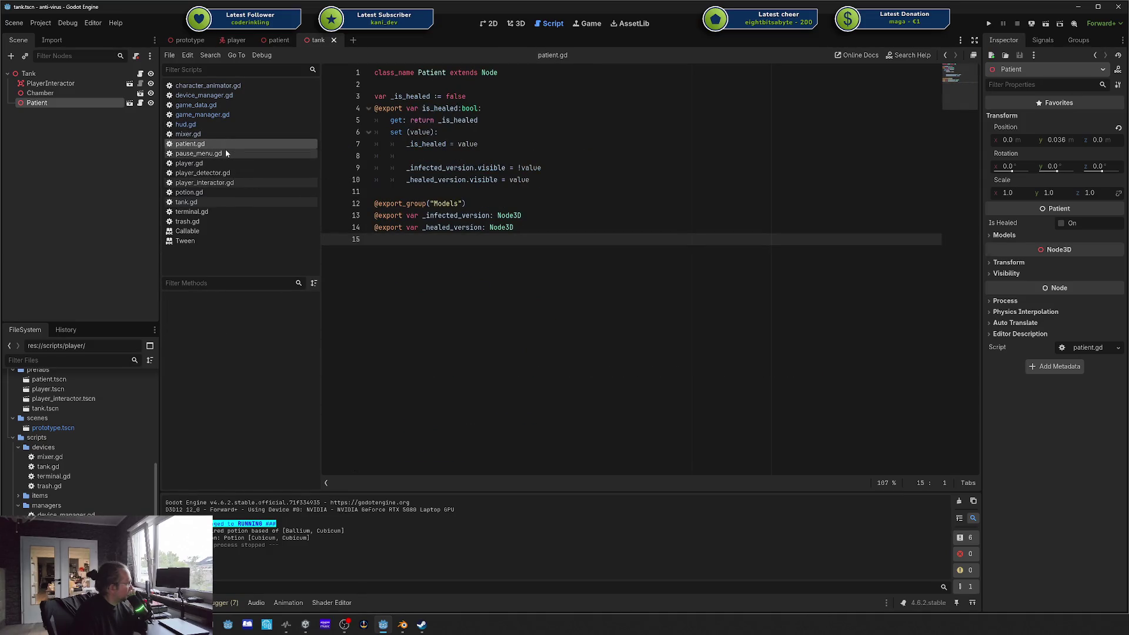
left_click(225, 154)
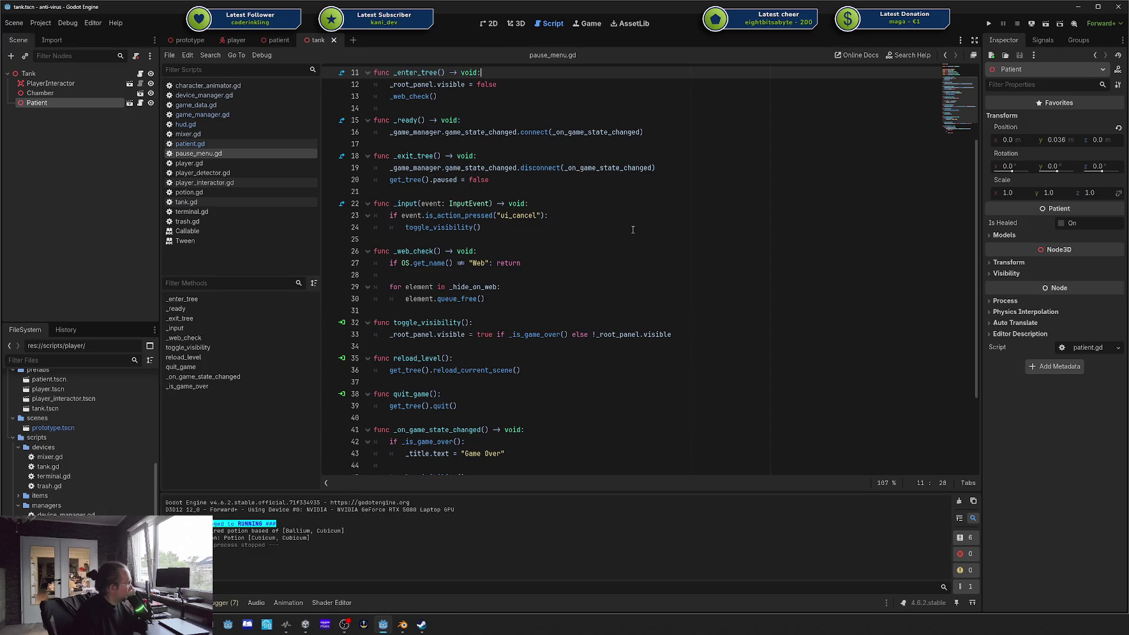
scroll(633, 229, "down", 4)
left_click(239, 163)
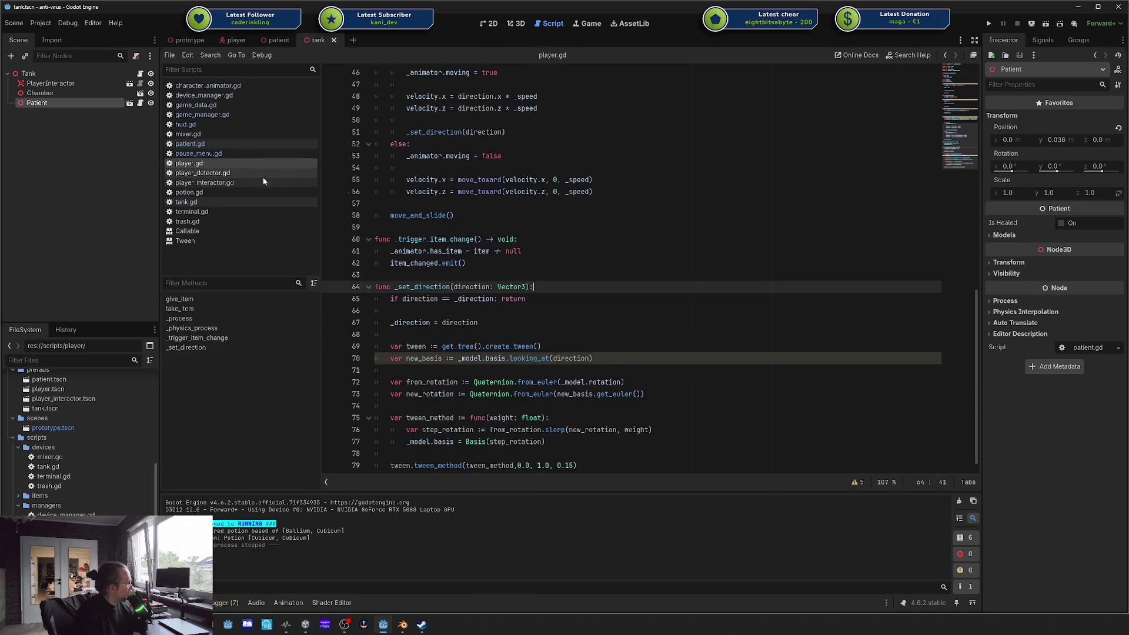
scroll(599, 225, "up", 8)
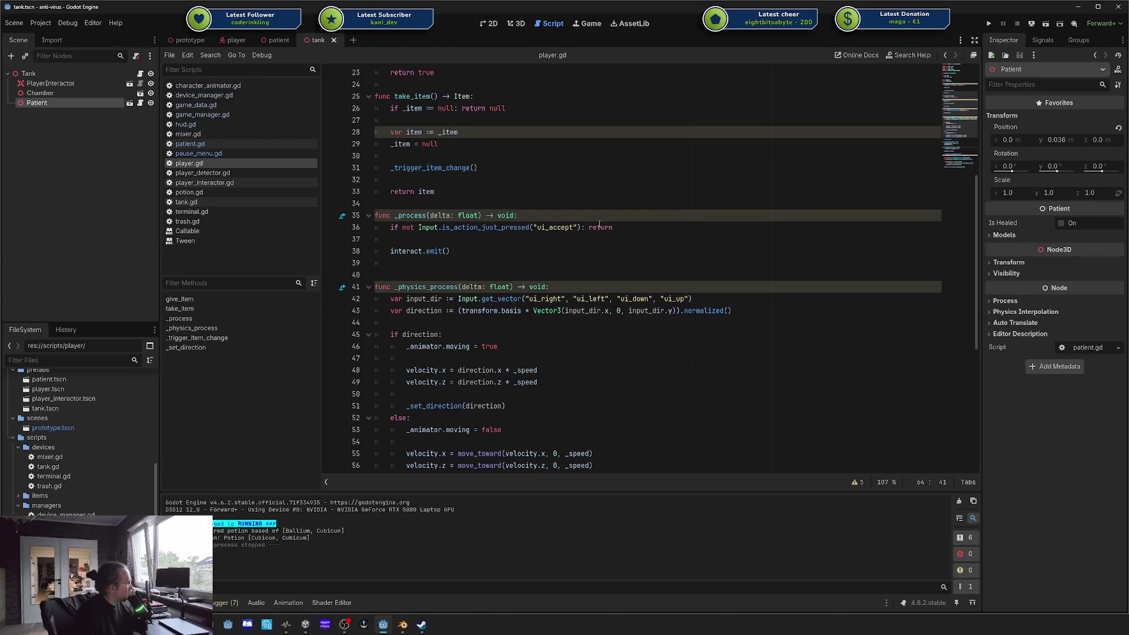
scroll(599, 225, "up", 5)
Step: Look through player_detector, player_interactor, potion, tank, terminal, trash and game_data scripts, then device_manager.gd
left_click(243, 172)
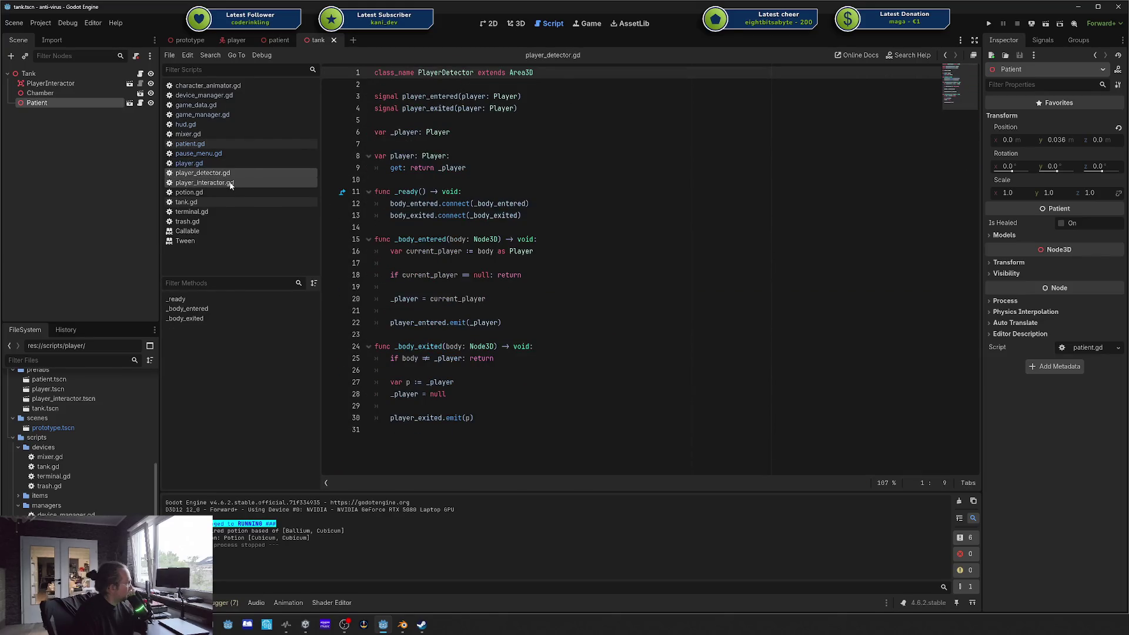
left_click(229, 184)
left_click(226, 192)
left_click(226, 201)
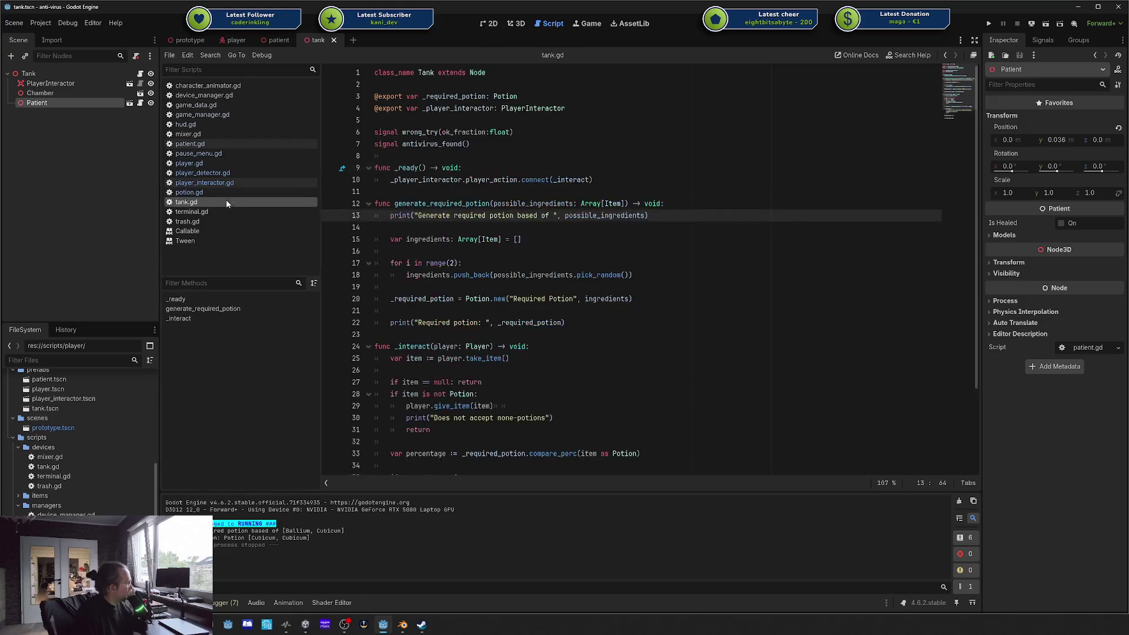
scroll(530, 264, "down", 3)
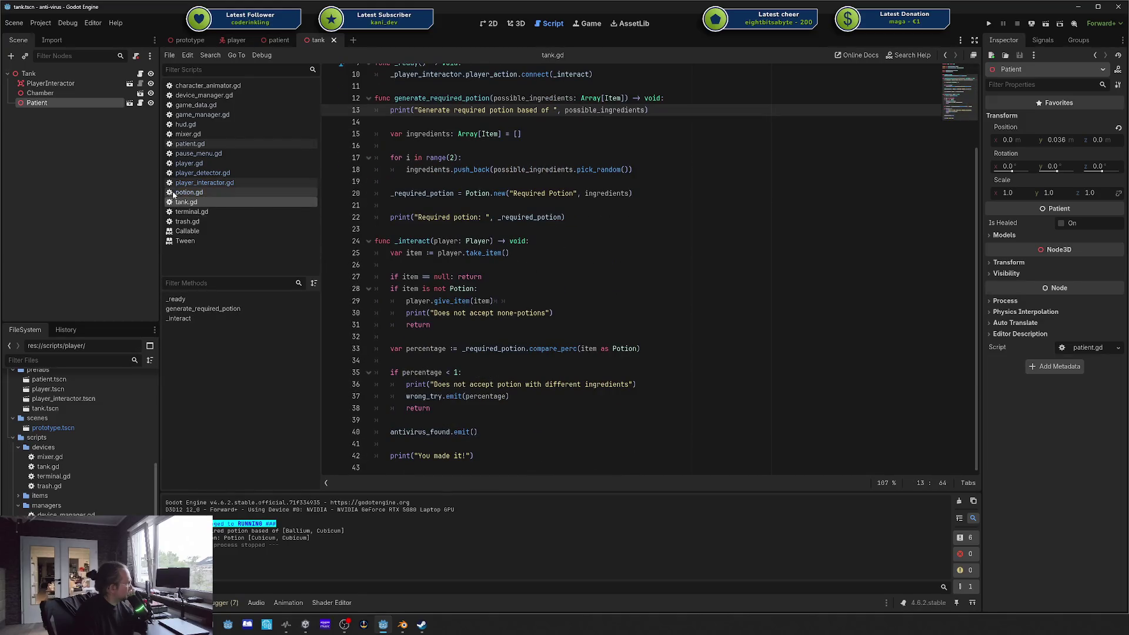
left_click(197, 212)
left_click(204, 222)
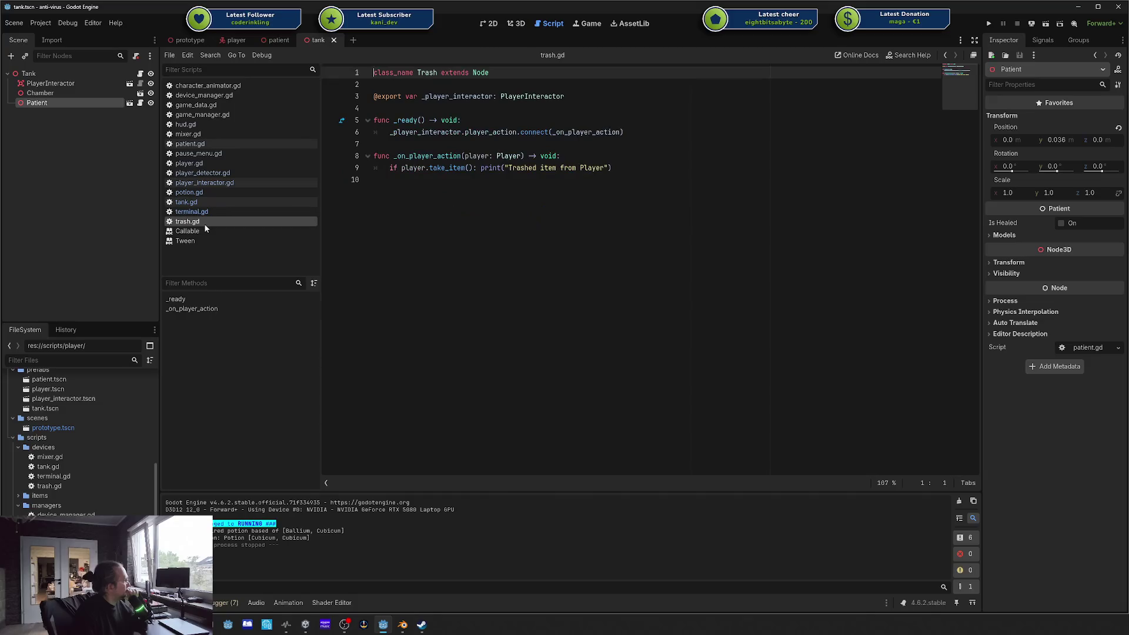
left_click(200, 106)
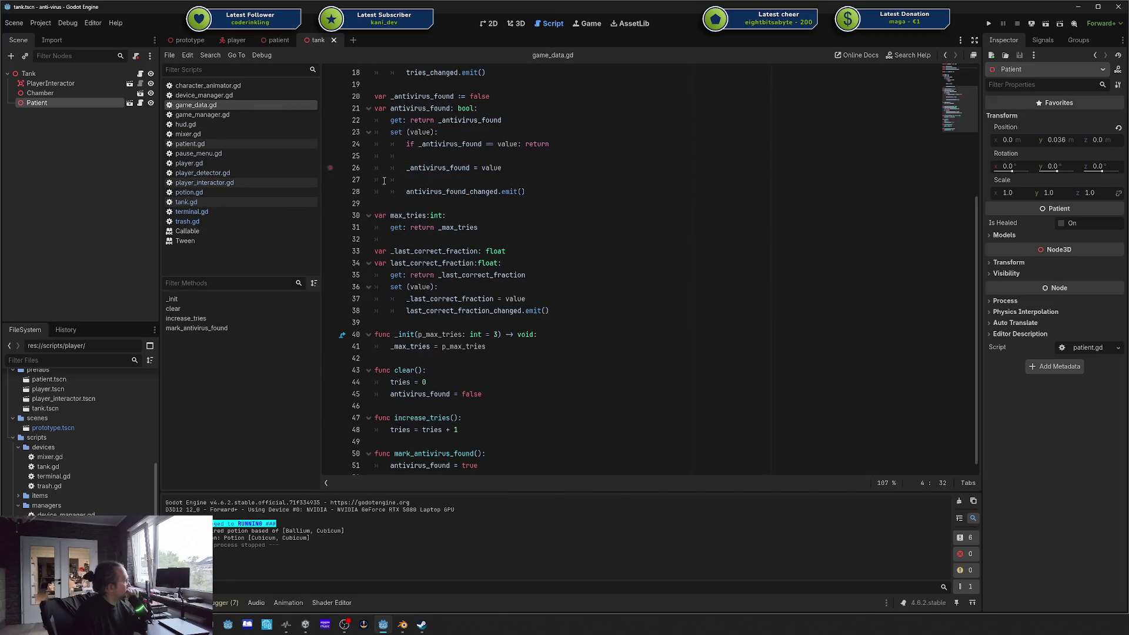
scroll(384, 180, "up", 5)
scroll(454, 205, "down", 5)
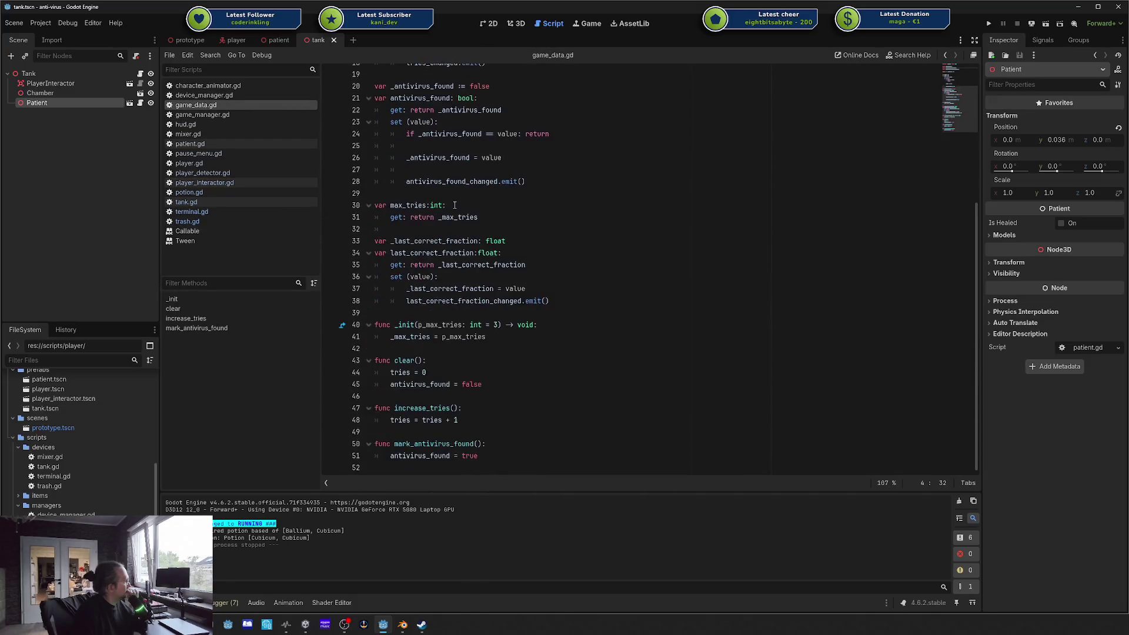
left_click(200, 96)
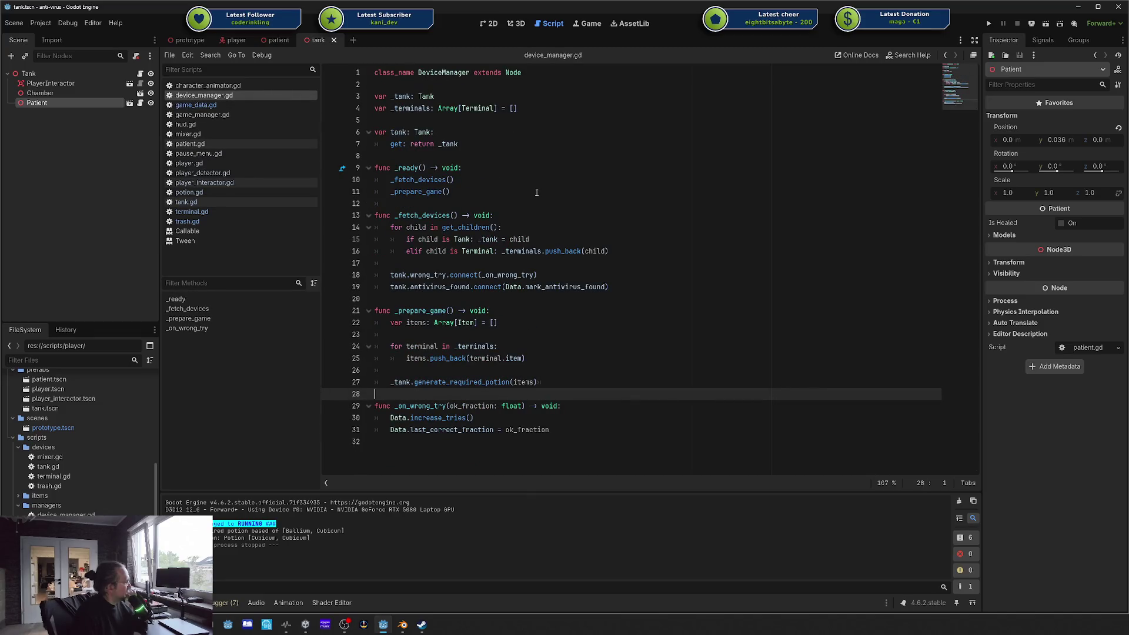
Step: In character_animator.gd, add a '# hasItem ? 0 : 1' comment after line 14's from-value ternary
left_click(218, 86)
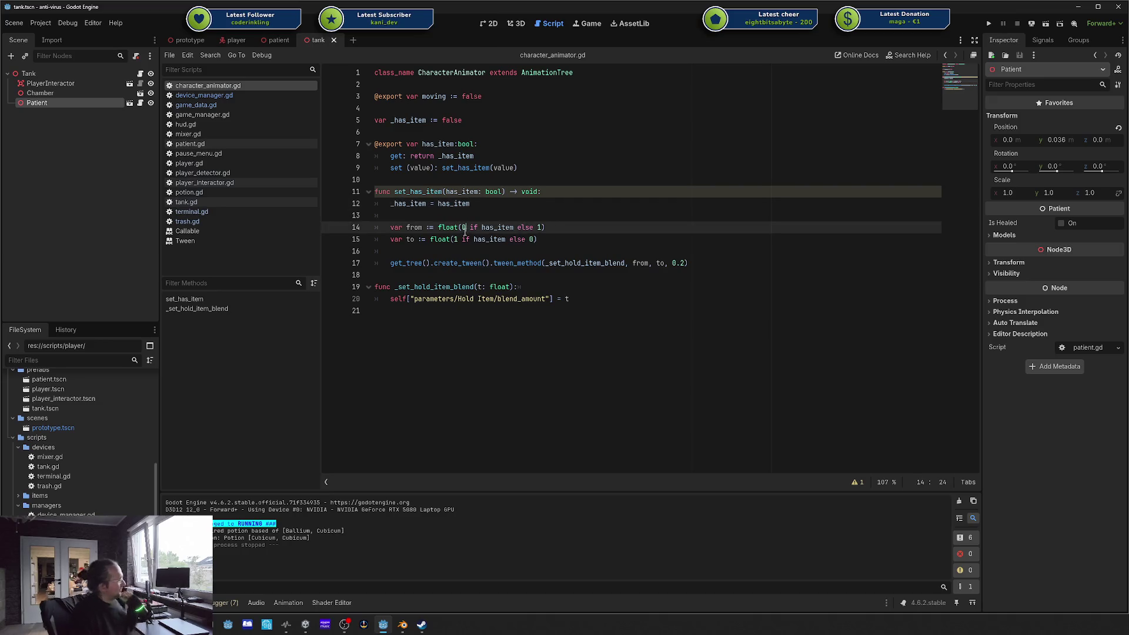
left_click_drag(462, 227, 538, 227)
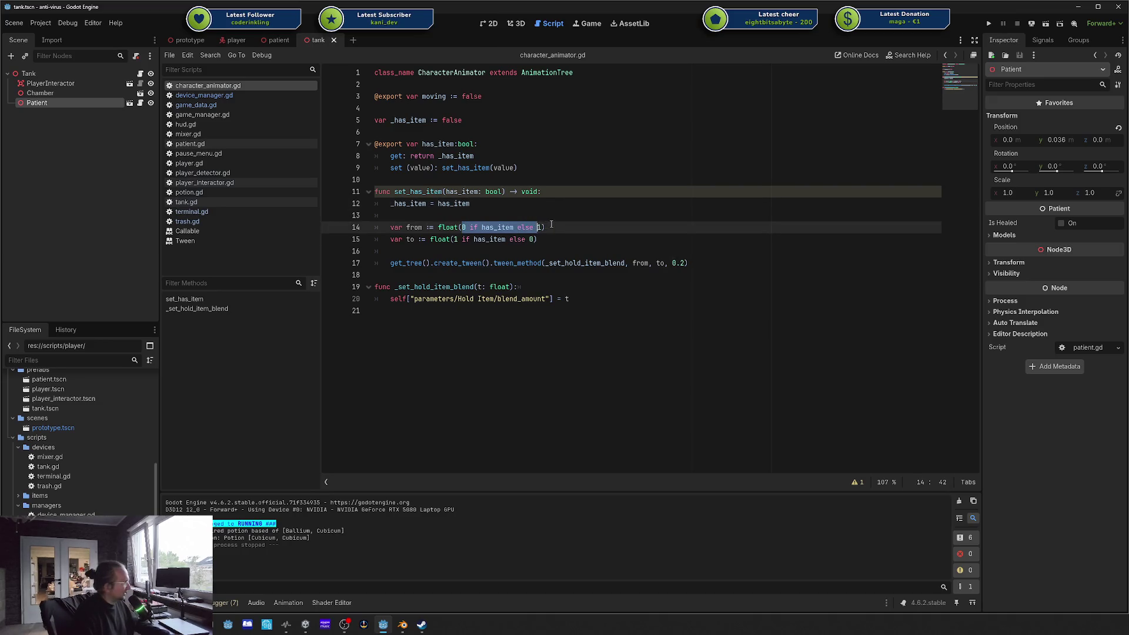
left_click(550, 227)
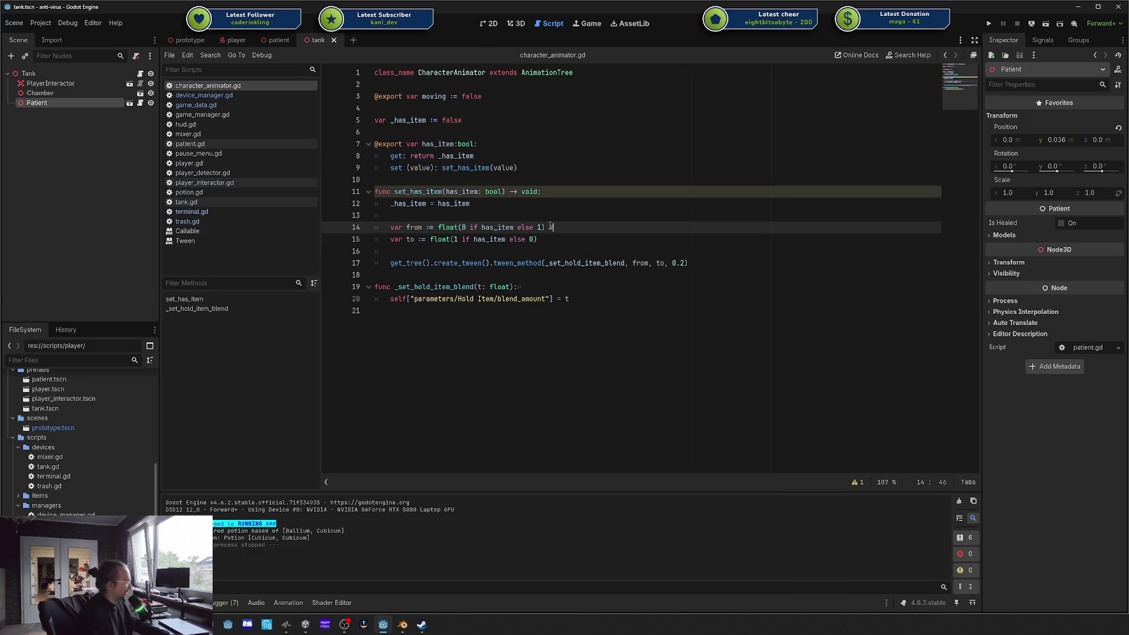
type("# ha")
type("i")
type("Item ?")
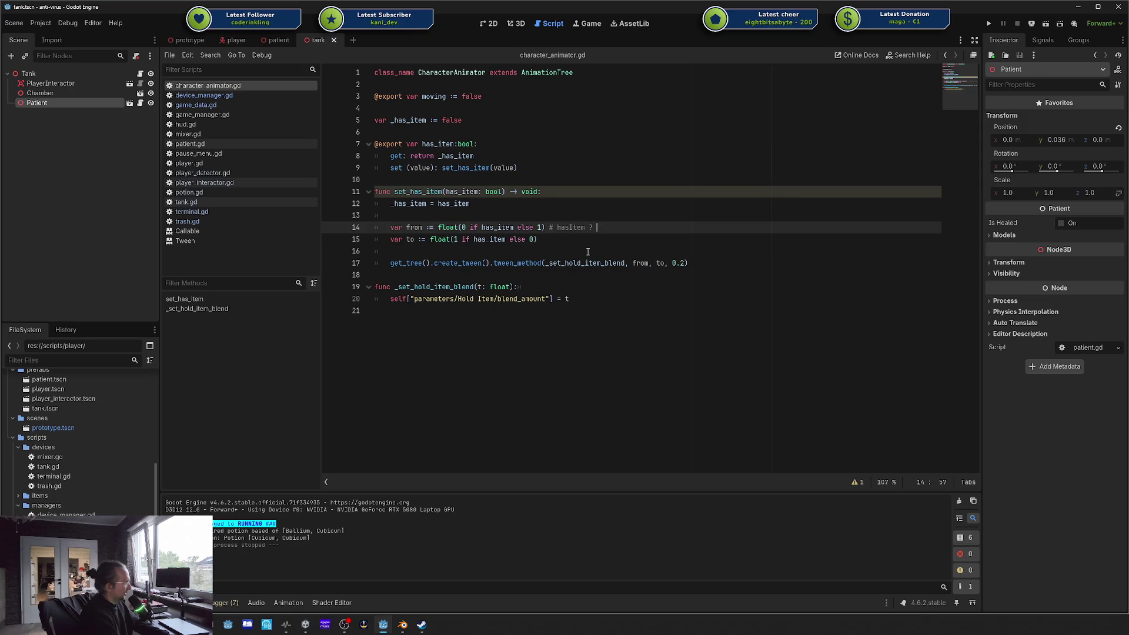
type(": 0")
key("BackSpace")
type("0 ")
type(": 1")
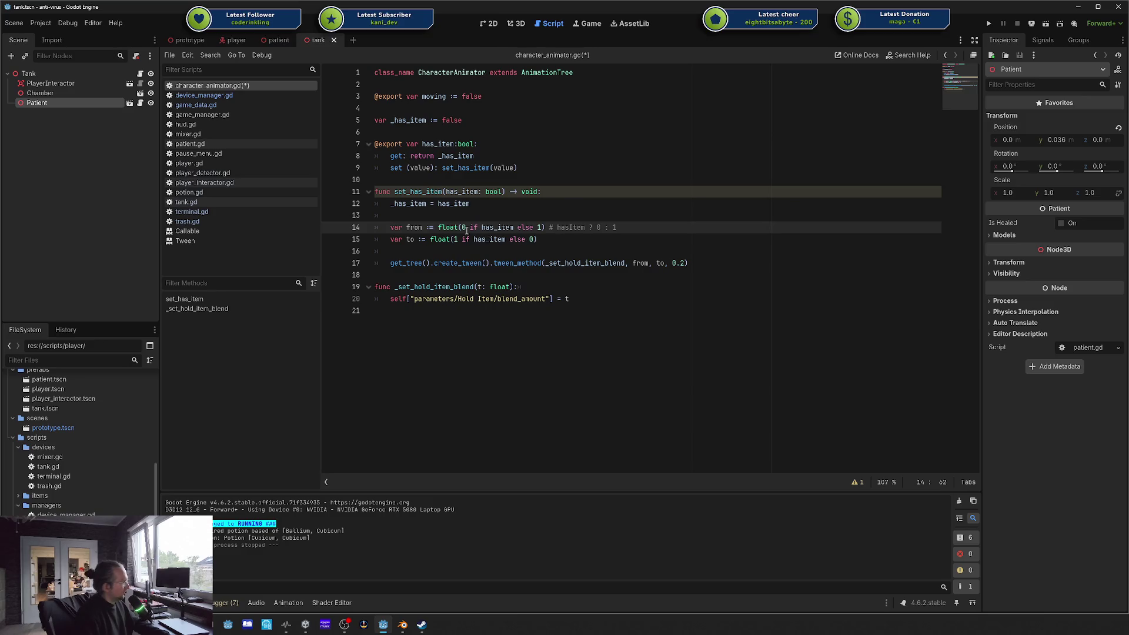
Step: Delete the temporary hasItem comment again and switch the OBS stream scene
left_click_drag(462, 230, 620, 227)
left_click(545, 227)
key("BackSpace")
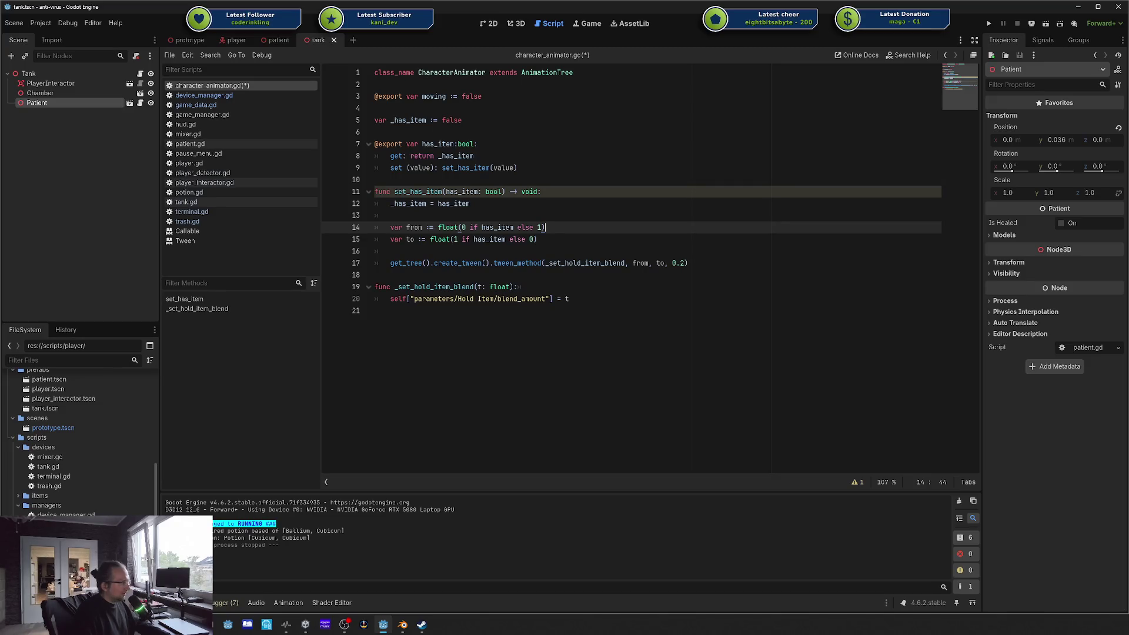
left_click(610, 477)
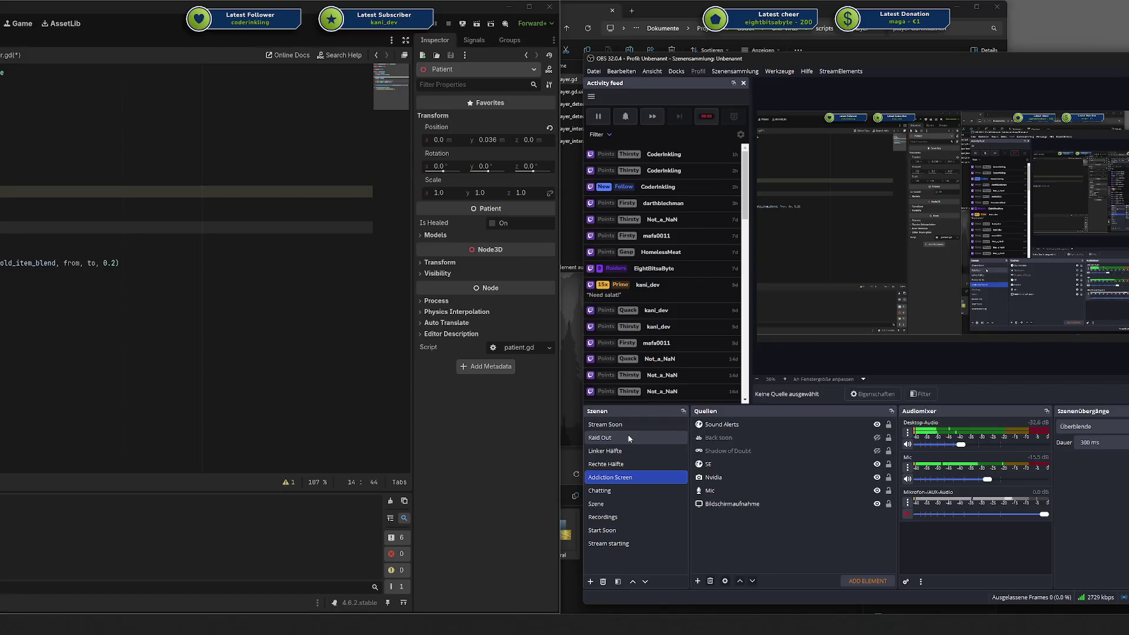